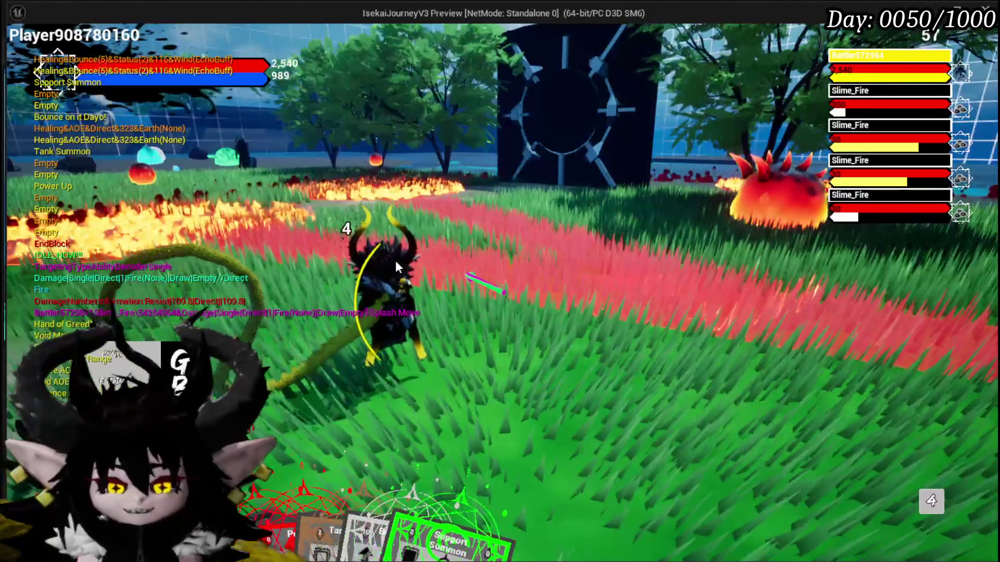
- Leave the game window, end the Play-In-Editor session, and save BPC_MC_Camera
key("alt+Tab")
key("Escape")
key("ctrl+s")
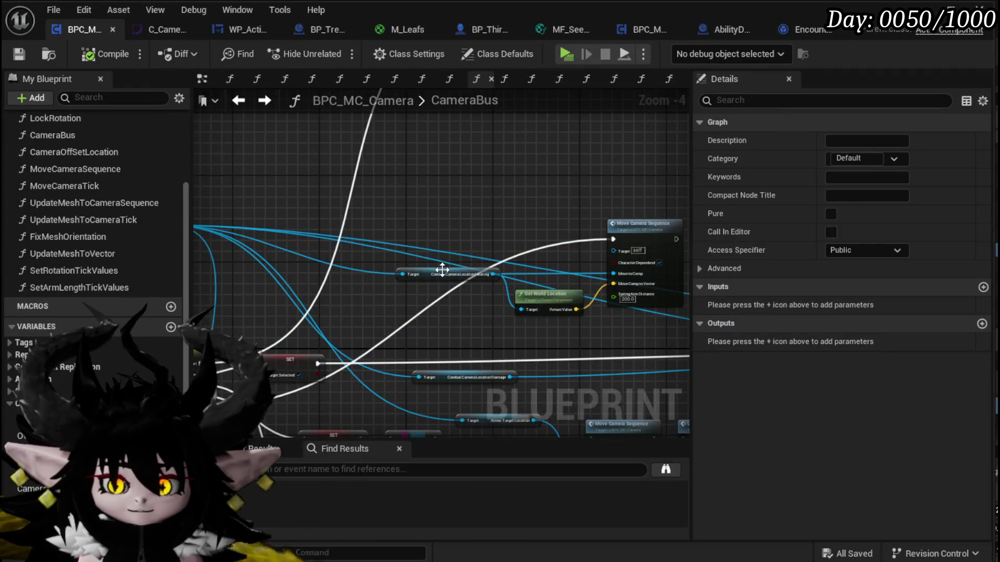
- Rearrange CameraBus nodes, wiring Move Camera Sequence into Fix Mesh Orientation and Free Rotation into Set Rotated Camera
mouse_move(414, 225)
left_mouse_down()
mouse_move(458, 276)
mouse_move(481, 271)
left_mouse_up()
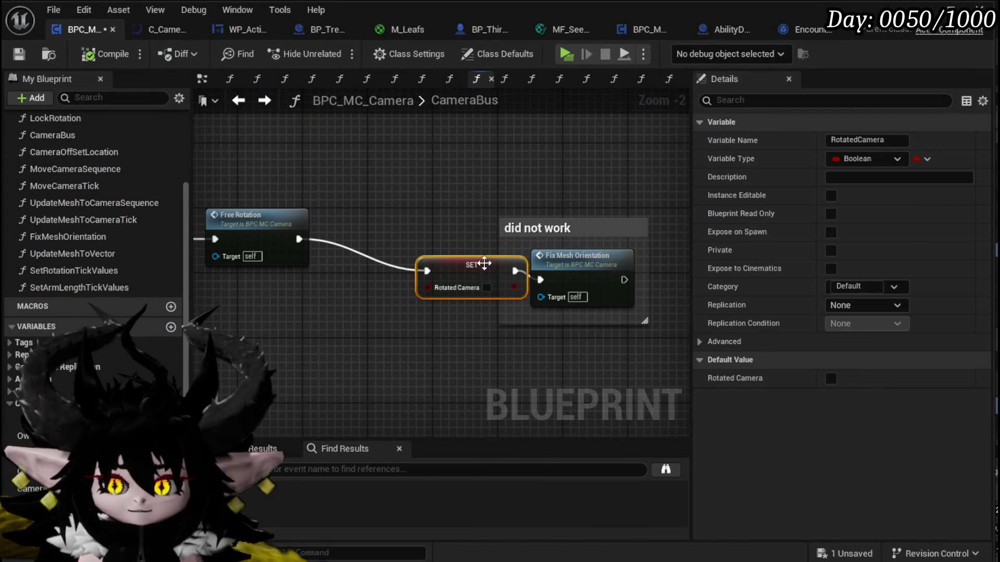
left_click_drag(571, 268, 373, 220)
mouse_move(309, 237)
left_mouse_down()
mouse_move(516, 234)
mouse_move(460, 229)
left_mouse_up()
left_click(546, 187)
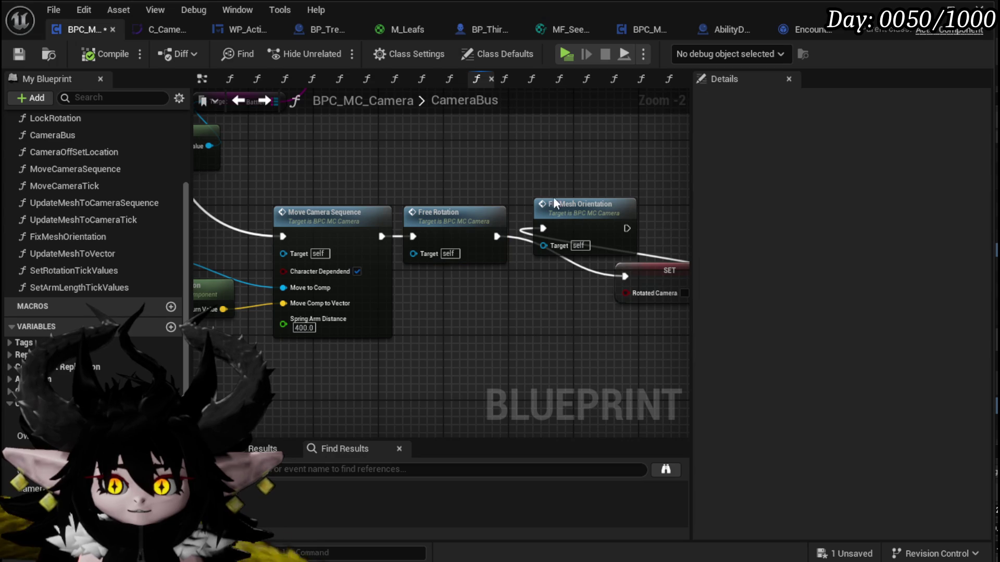
mouse_move(594, 216)
left_mouse_down()
mouse_move(150, 148)
mouse_move(531, 229)
mouse_move(644, 172)
left_mouse_up()
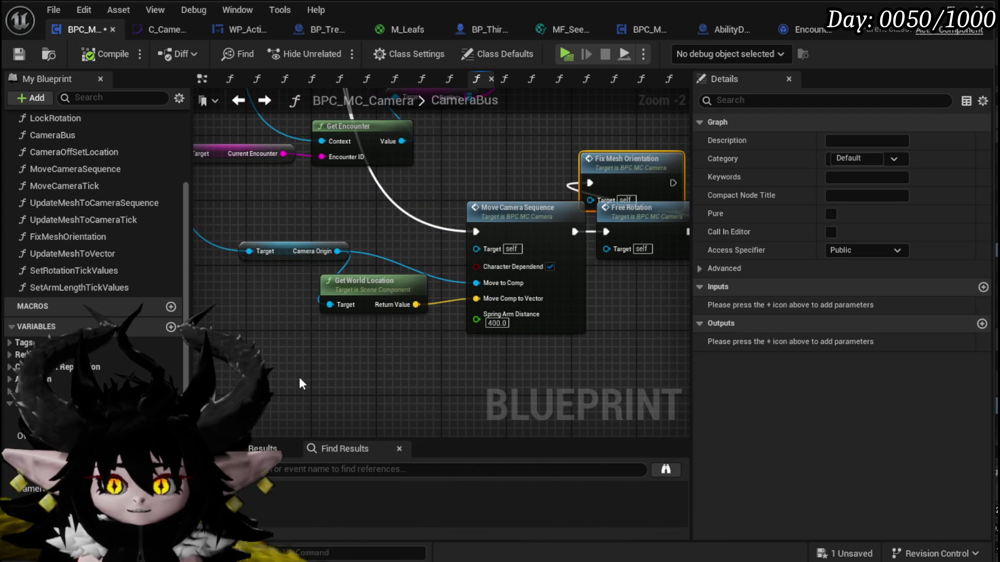
left_click_drag(499, 213, 391, 218)
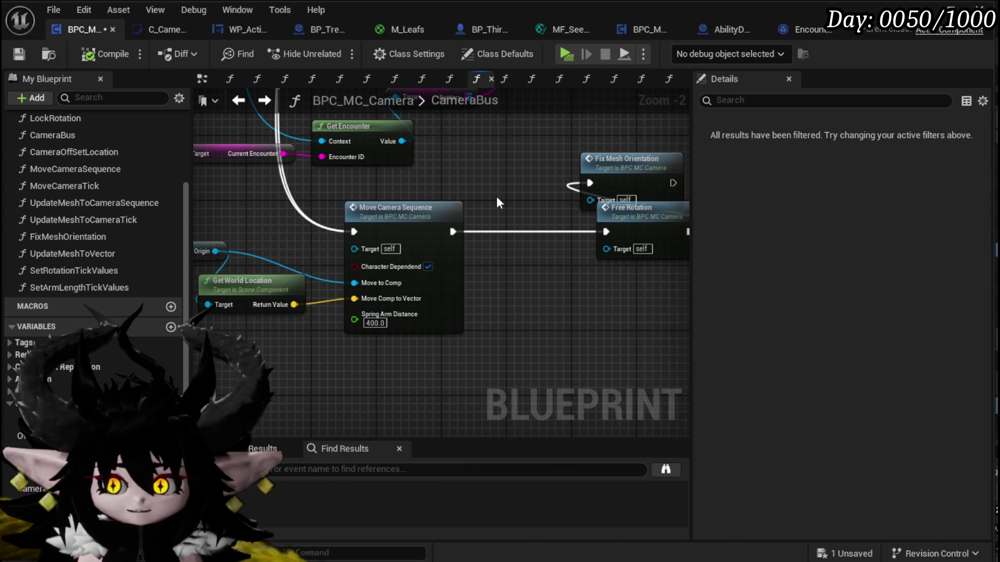
mouse_move(606, 173)
left_mouse_down()
mouse_move(505, 232)
mouse_move(501, 222)
mouse_move(485, 233)
left_mouse_up()
left_click_drag(689, 231, 537, 270)
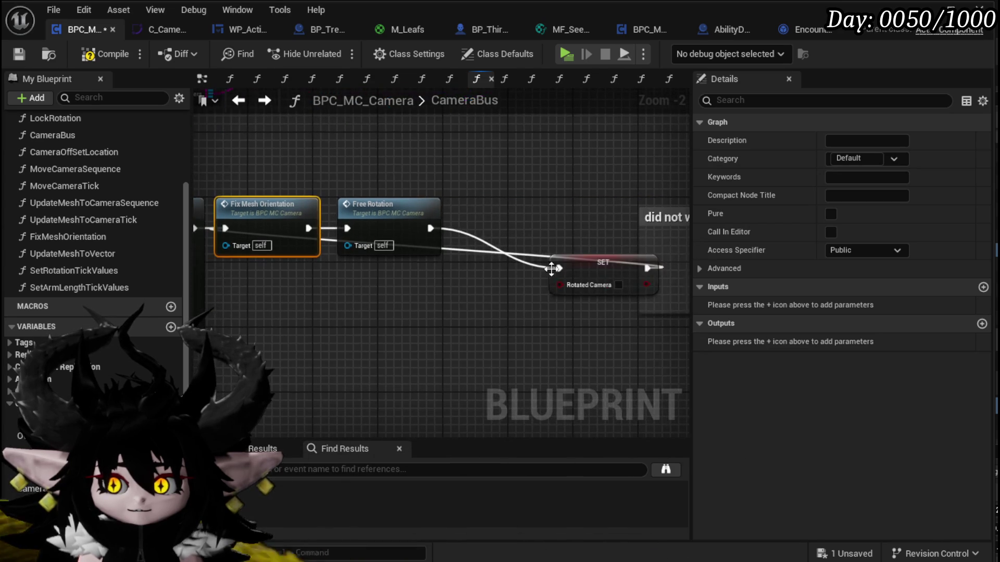
left_click_drag(644, 267, 564, 237)
left_click_drag(482, 266, 417, 229)
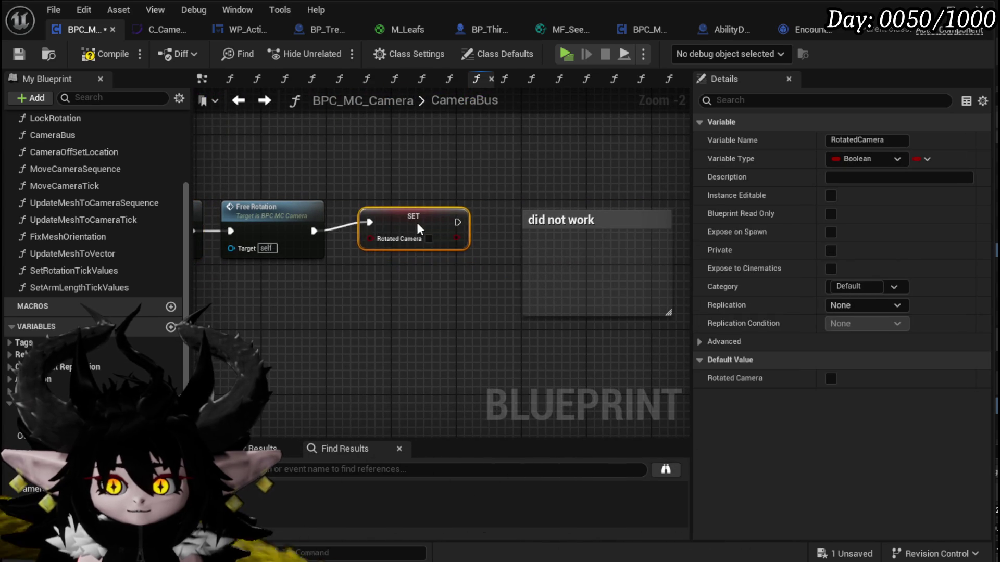
- Delete the stale 'did not work' comment, save, and open the FixMeshOrientation graph
left_click_drag(453, 168, 585, 297)
key("Delete")
left_click_drag(263, 181, 452, 193)
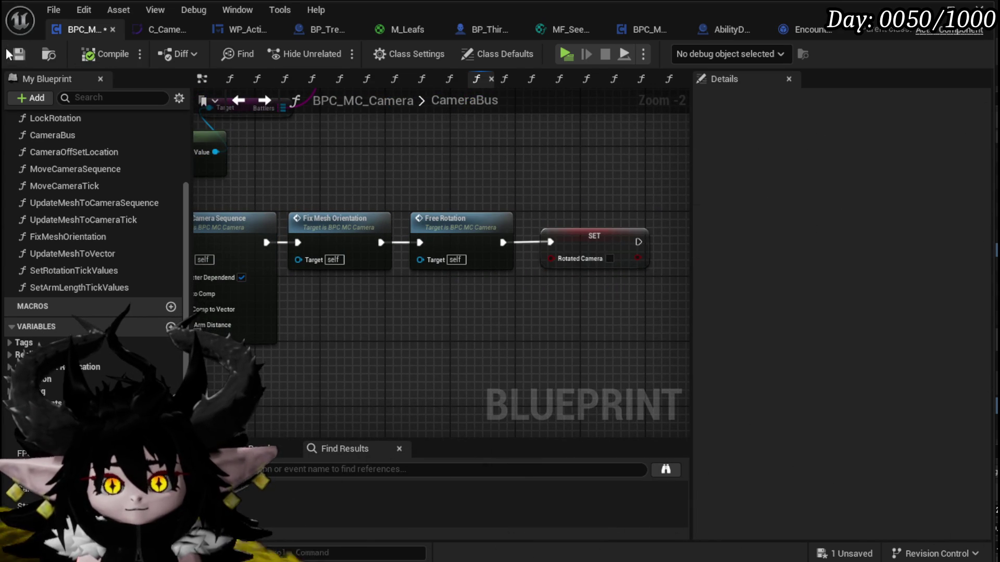
key("ctrl+s")
double_click(339, 219)
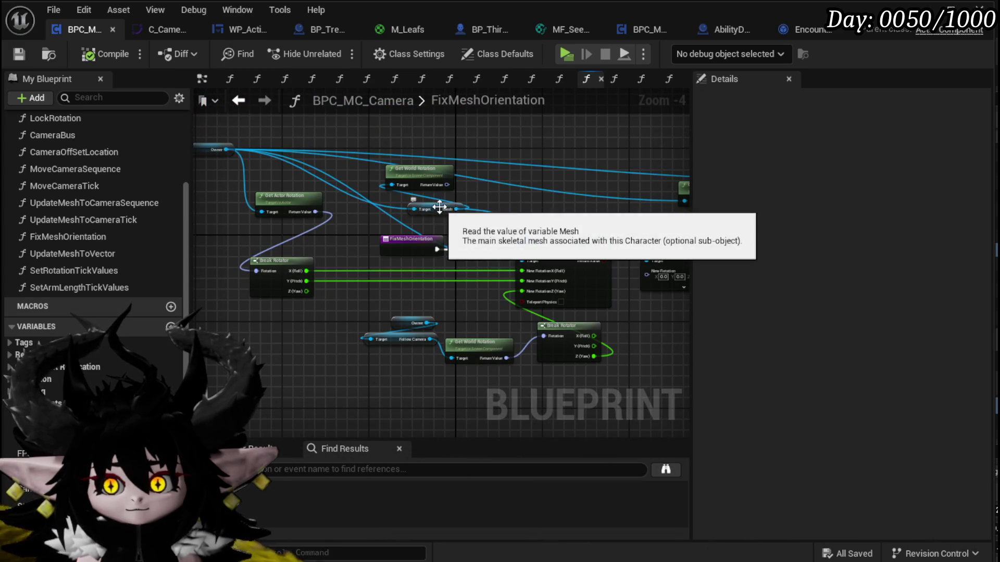
left_click_drag(443, 210, 544, 199)
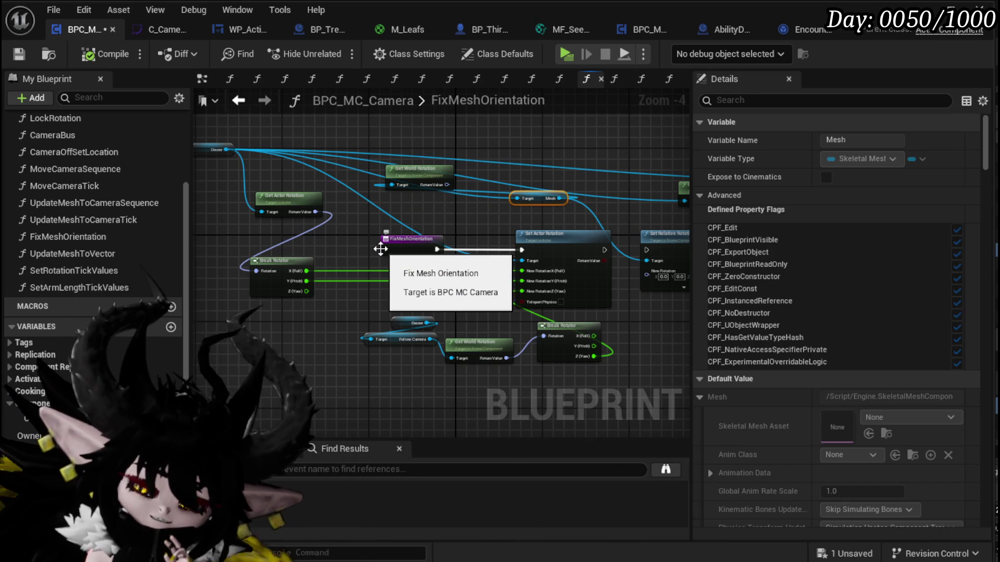
mouse_move(492, 219)
left_mouse_down()
mouse_move(297, 203)
mouse_move(263, 211)
left_mouse_up()
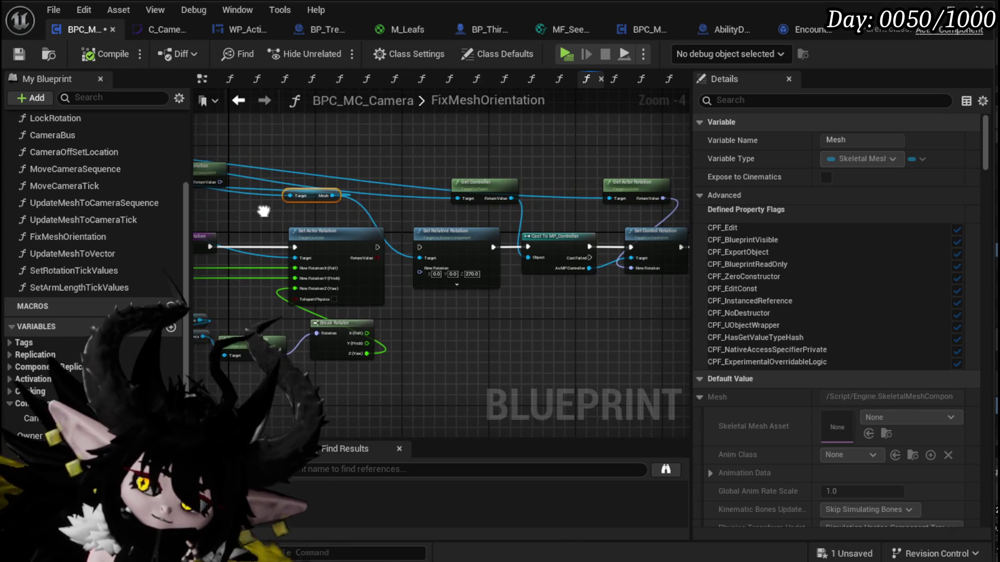
mouse_move(420, 340)
left_mouse_down()
mouse_move(357, 339)
mouse_move(686, 169)
left_mouse_up()
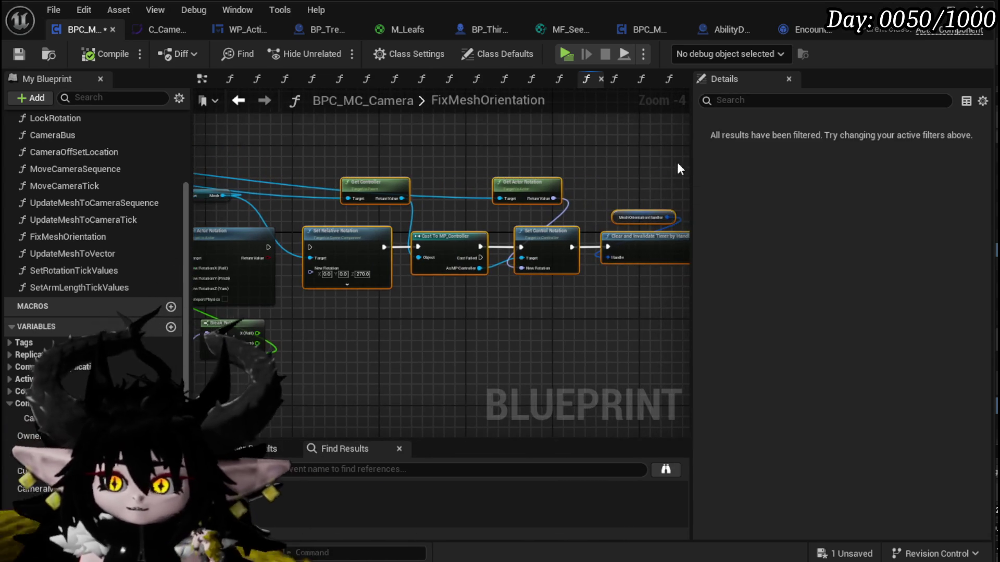
mouse_move(295, 150)
left_mouse_down()
mouse_move(462, 168)
mouse_move(549, 190)
left_mouse_up()
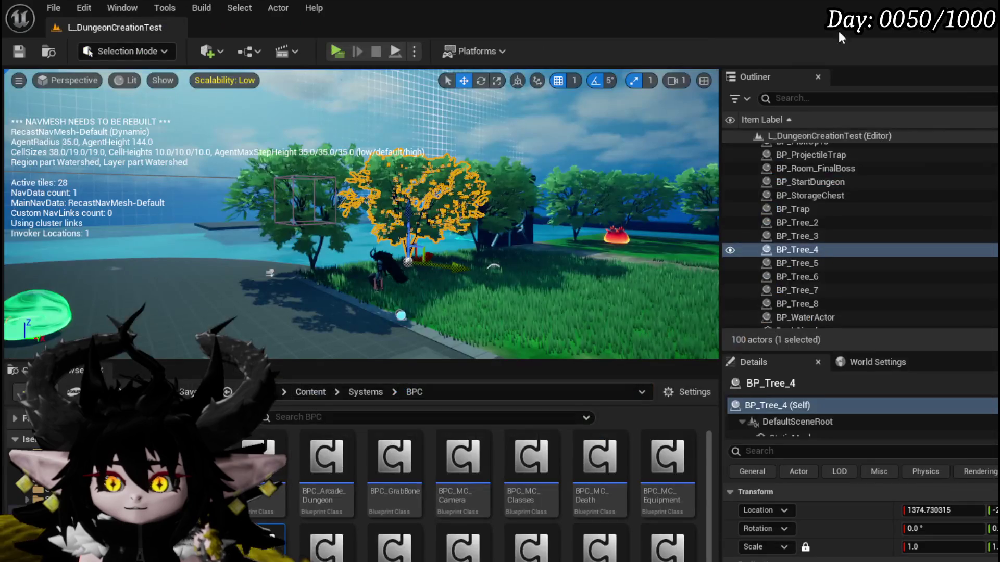
- Play-test the level: run at a fire slime, cast a fire attack, cycle ability cards, then stop
left_click(336, 50)
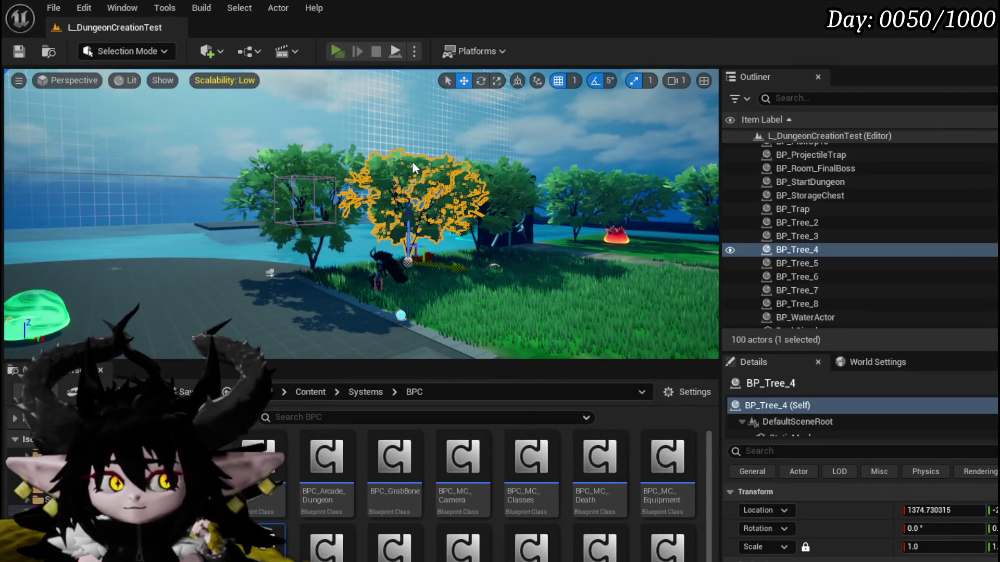
key("w")
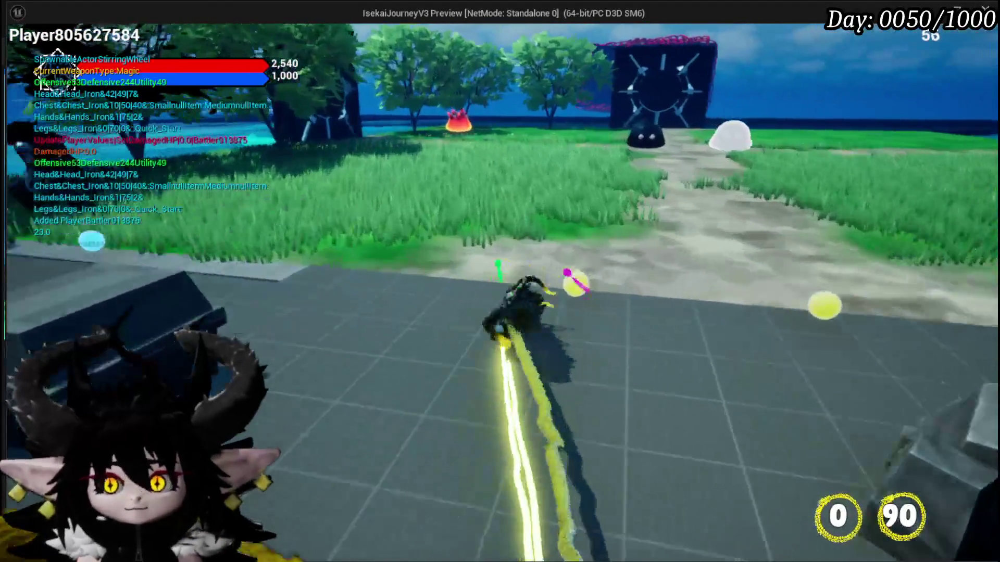
key("space")
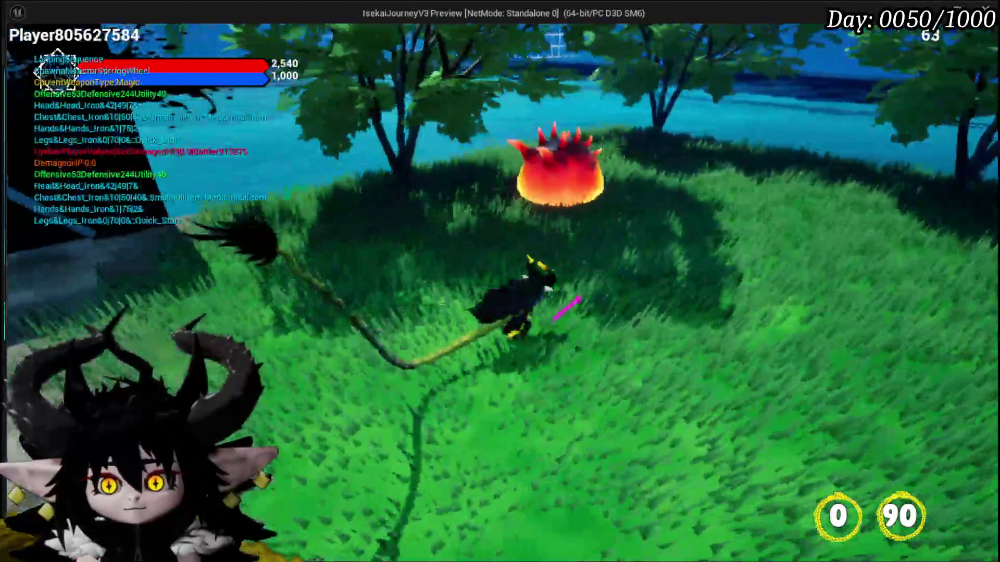
left_click(500, 281)
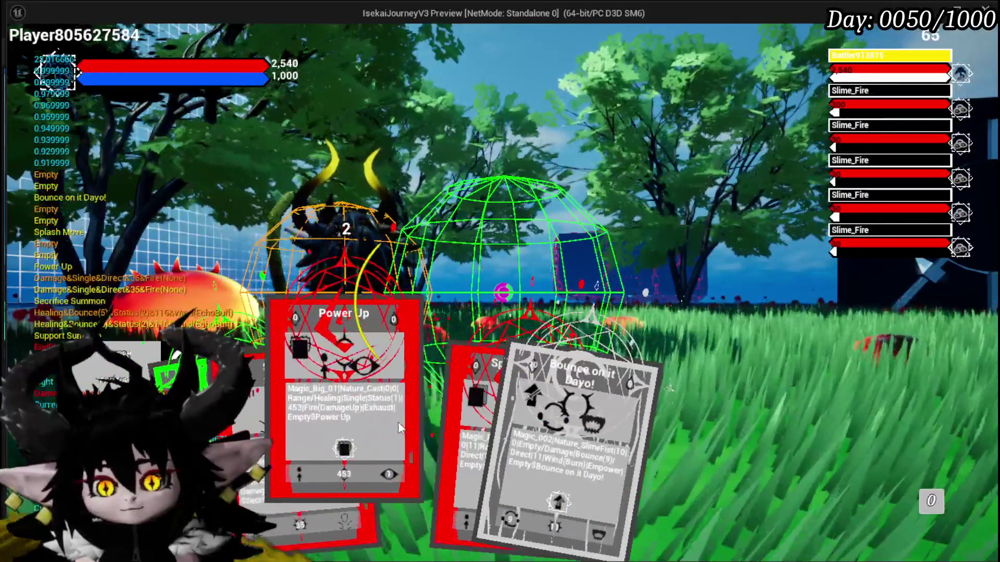
left_click(438, 418)
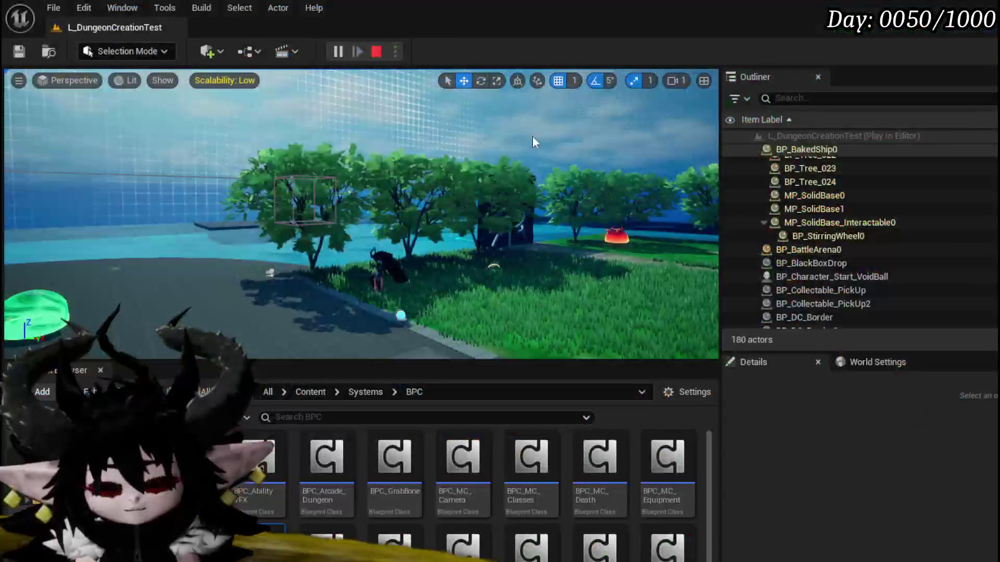
key("Escape")
key("ctrl+s")
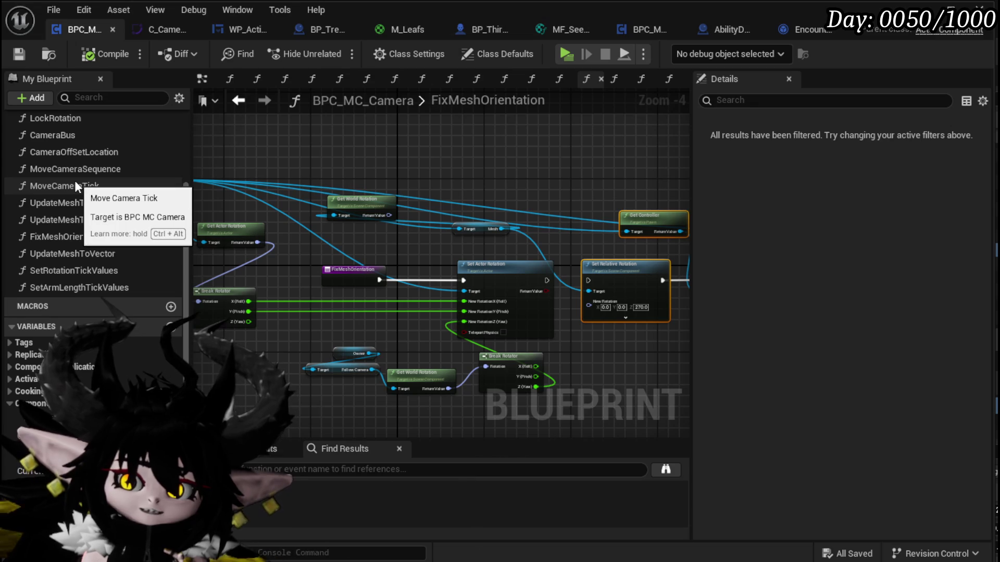
- In CameraBus, rewire Move Camera Sequence → Free Rotation → Fix Mesh Orientation → Set Rotated Camera
double_click(92, 133)
mouse_move(386, 282)
left_mouse_down()
mouse_move(468, 333)
mouse_move(416, 308)
mouse_move(436, 354)
mouse_move(201, 273)
left_mouse_up()
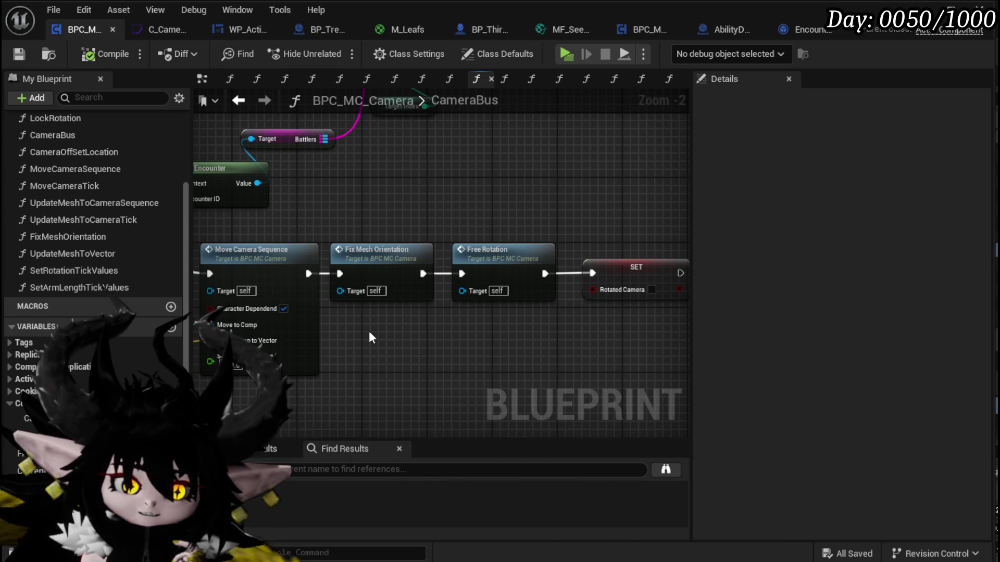
left_click_drag(376, 262, 415, 359)
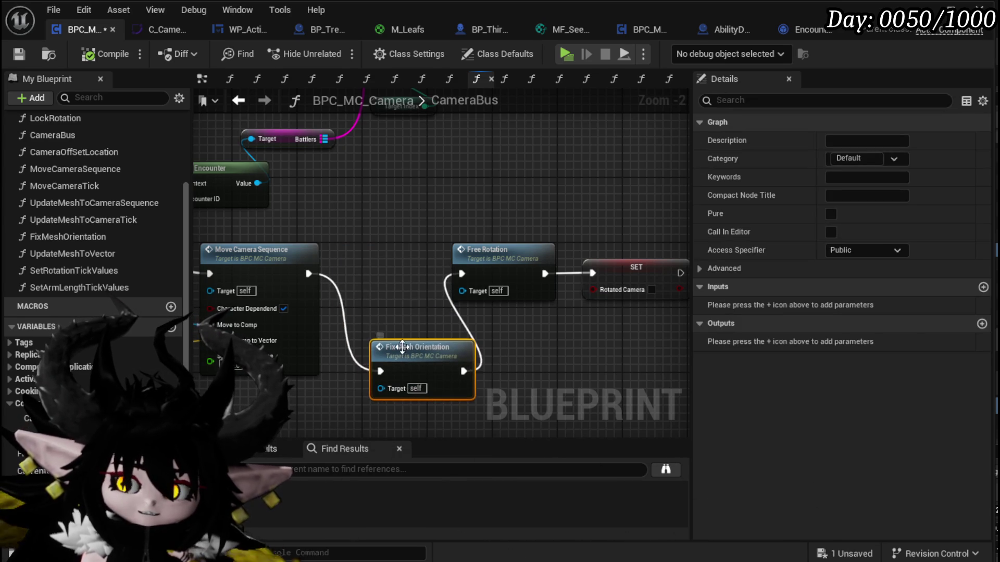
mouse_move(306, 274)
left_mouse_down()
mouse_move(470, 270)
mouse_move(384, 271)
left_mouse_up()
mouse_move(427, 347)
left_mouse_down()
mouse_move(477, 338)
mouse_move(522, 254)
left_mouse_up()
left_click_drag(439, 274, 471, 276)
left_click_drag(553, 273, 582, 271)
- Nudge the Free Rotation node left and open the FreeRotation function graph
left_click(434, 238)
mouse_move(401, 264)
left_mouse_down()
mouse_move(447, 258)
mouse_move(536, 276)
mouse_move(599, 247)
left_mouse_up()
left_click(405, 233)
double_click(388, 256)
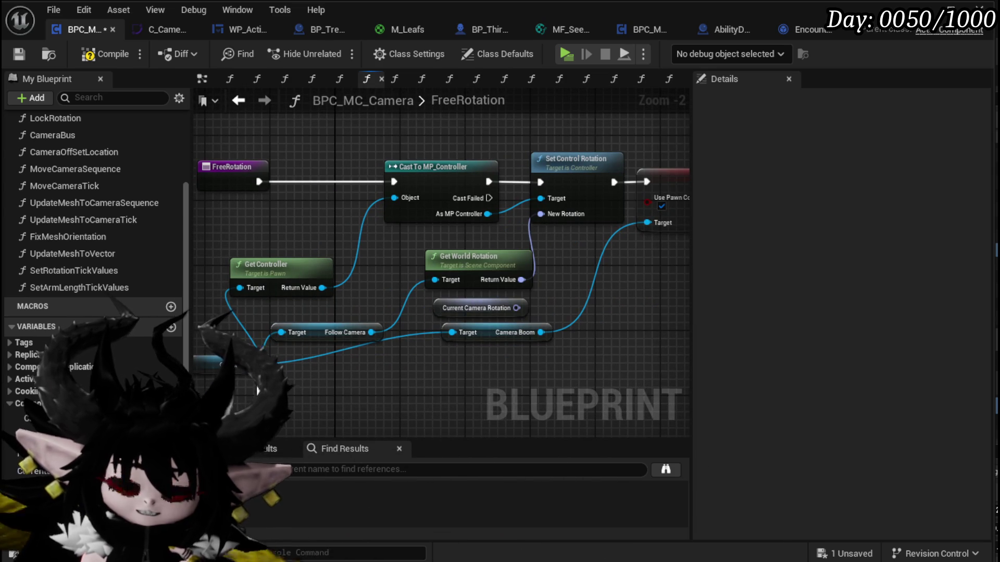
- Look over the FreeRotation graph, then return to the CameraBus graph
mouse_move(404, 293)
left_mouse_down()
mouse_move(518, 261)
mouse_move(256, 290)
mouse_move(498, 293)
mouse_move(275, 287)
left_mouse_up()
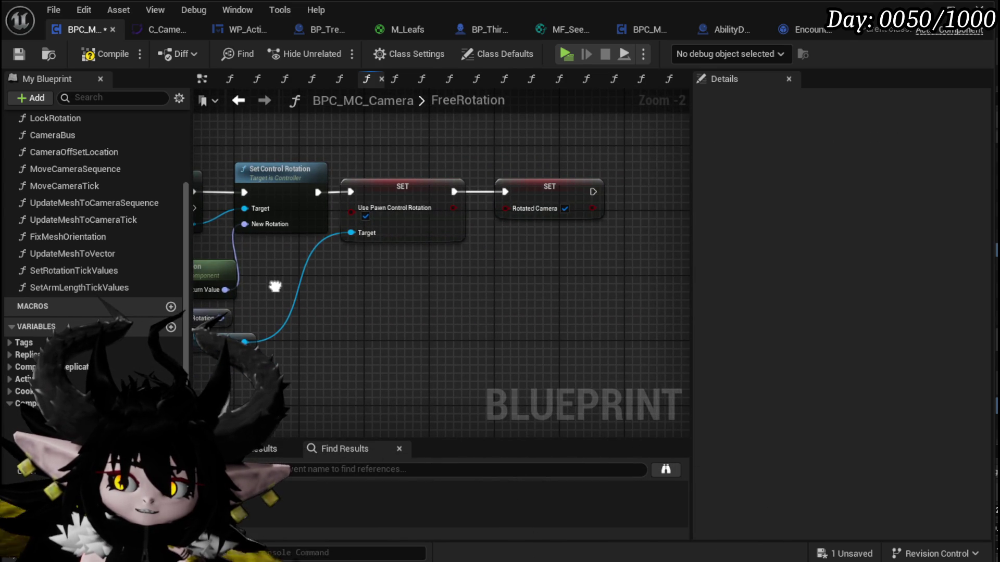
mouse_move(275, 287)
left_mouse_down()
mouse_move(603, 302)
mouse_move(246, 285)
left_mouse_up()
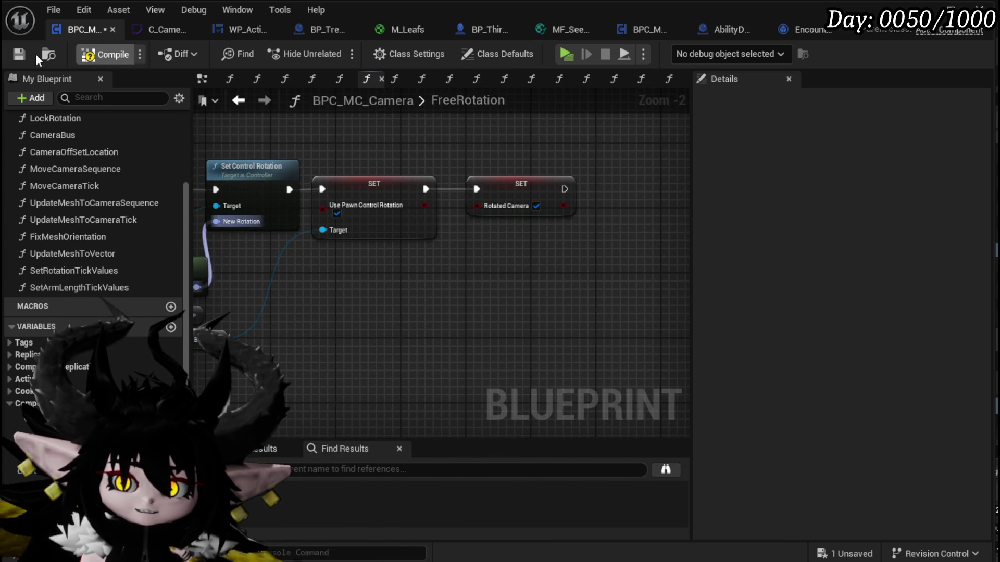
left_click(240, 100)
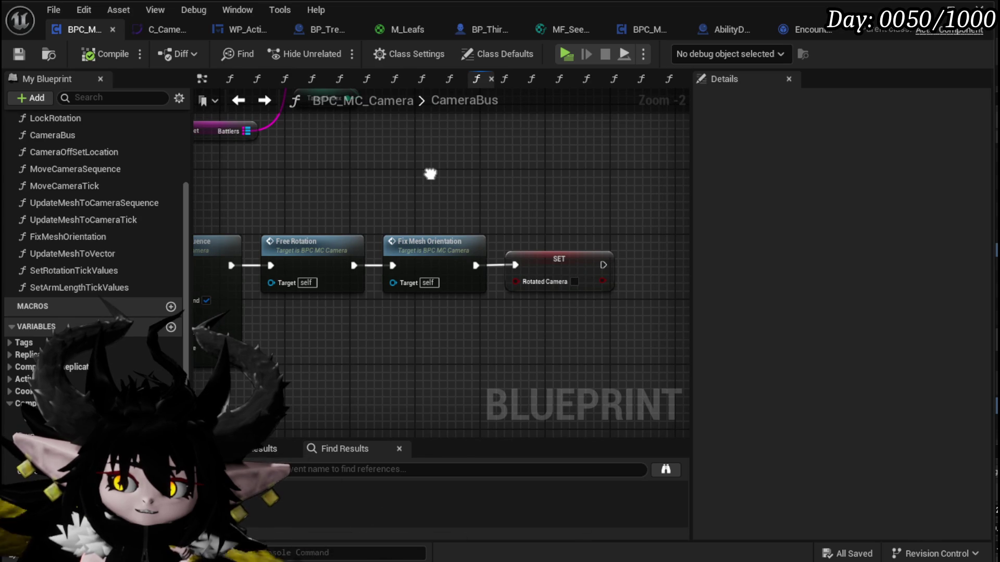
- Delete the SET Rotated Camera node from CameraBus and compile and save the component
scroll(129, 358, "down", 5)
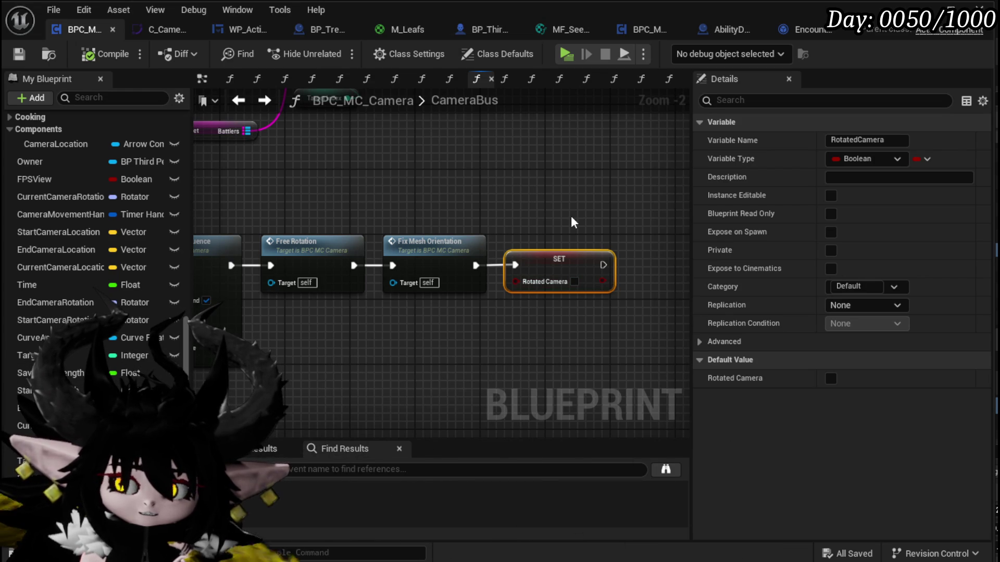
key("Delete")
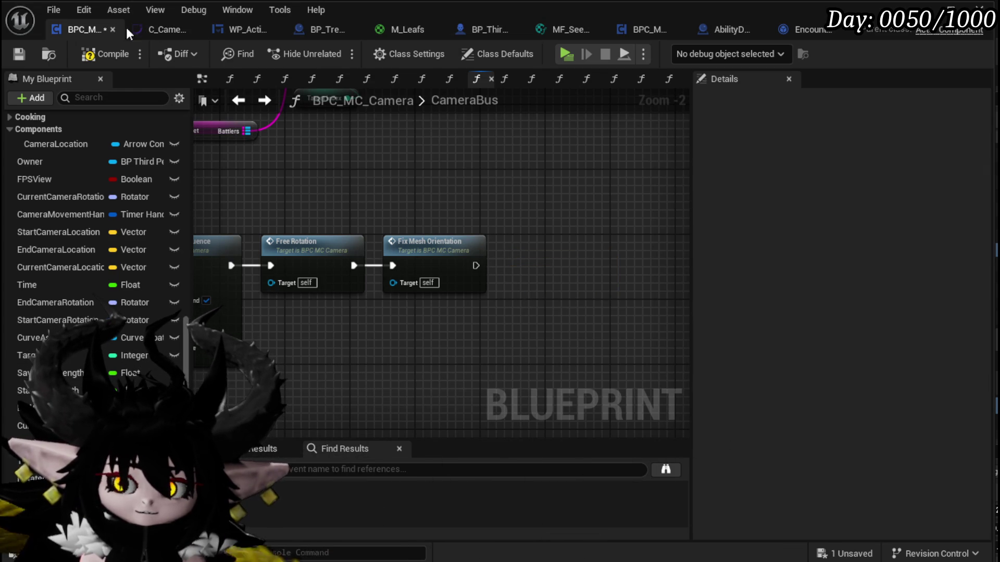
left_click(73, 57)
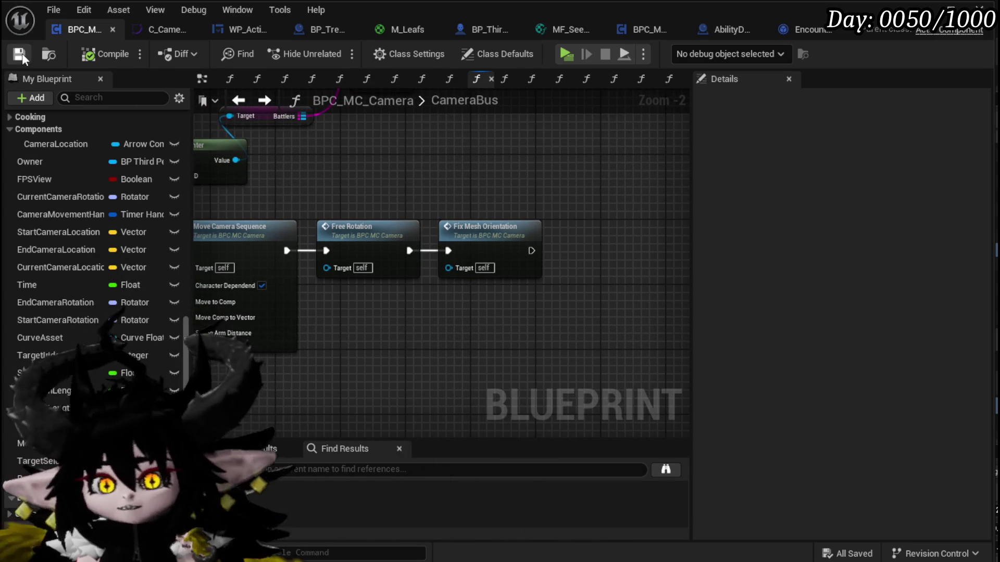
- In FixMeshOrientation, connect Set Actor Rotation's exec output to Set Relative Rotation
left_click(475, 236)
double_click(474, 235)
mouse_move(259, 196)
left_mouse_down()
mouse_move(305, 171)
mouse_move(333, 170)
mouse_move(306, 163)
mouse_move(349, 201)
mouse_move(269, 205)
left_mouse_up()
scroll(365, 205, "up", 2)
left_click_drag(422, 249, 485, 249)
left_click_drag(486, 200, 520, 233)
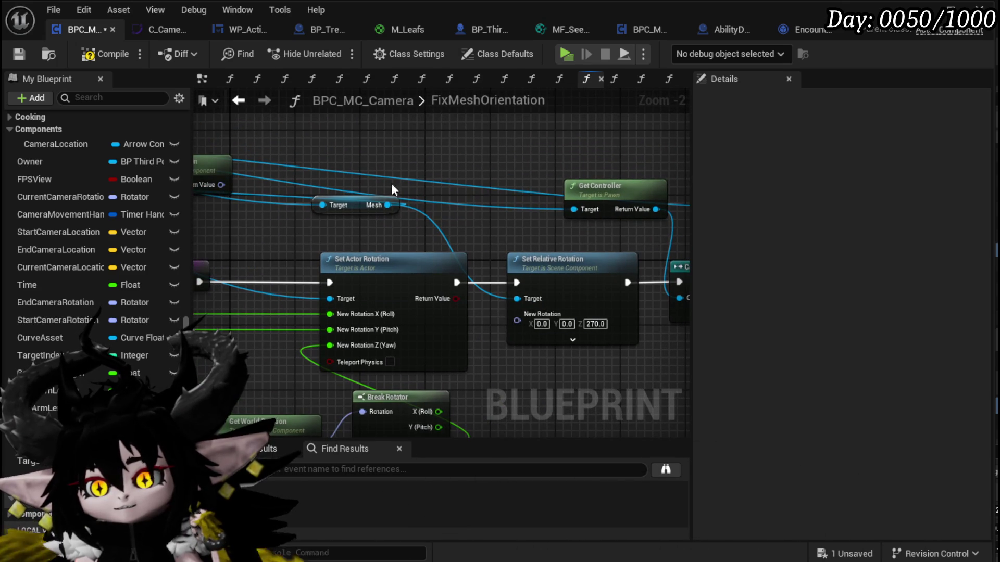
left_click_drag(506, 373, 619, 258)
left_click_drag(489, 232, 636, 367)
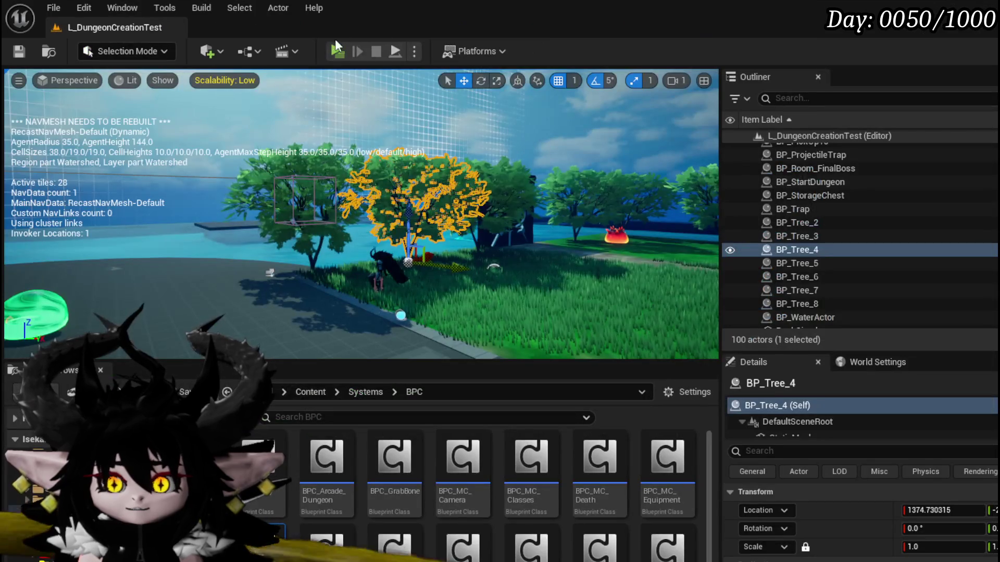
- Play-test against the fire slimes with fire slashes and the Hand of Greed card, then toggle debug view
left_click(335, 39)
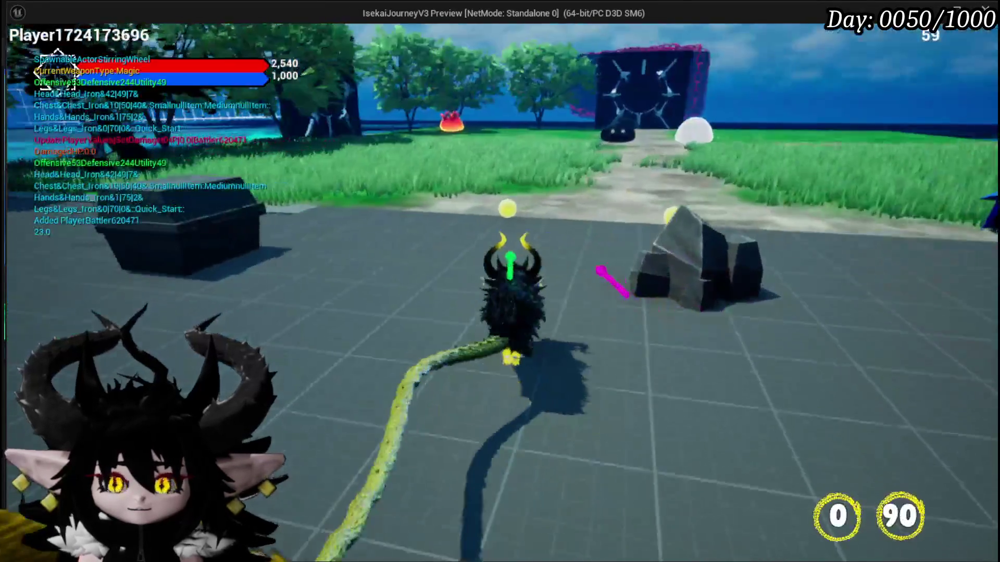
key("w")
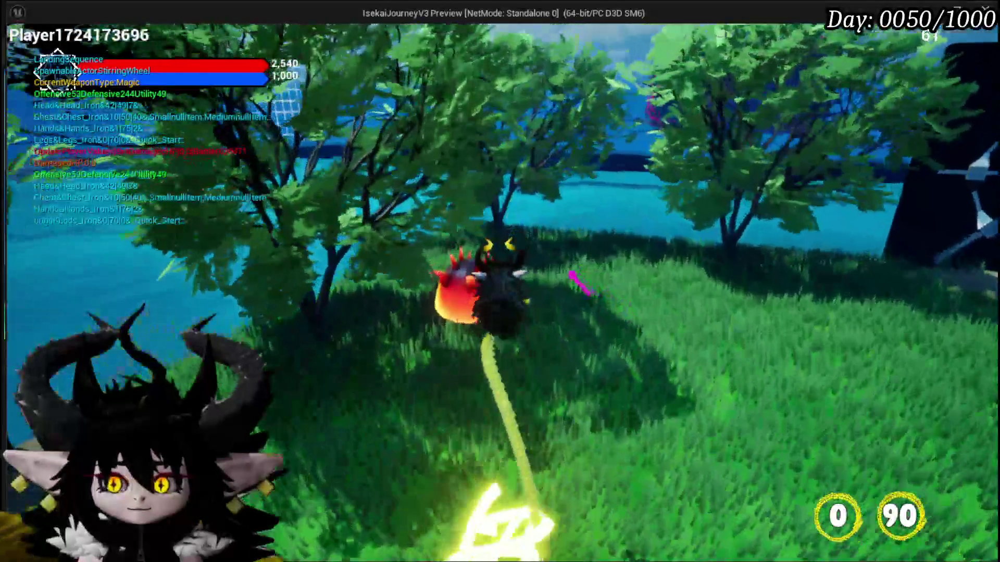
left_click(499, 281)
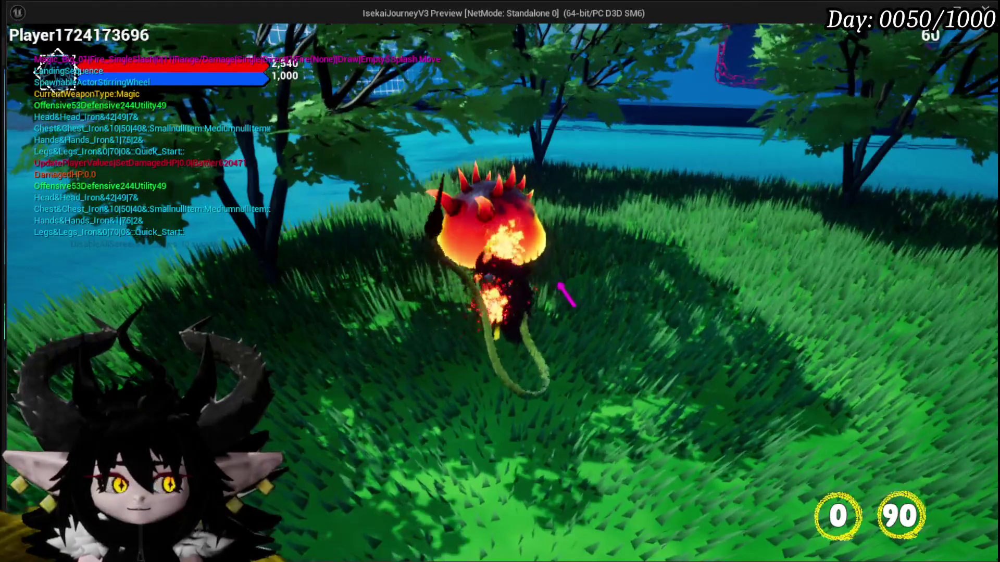
left_click(500, 281)
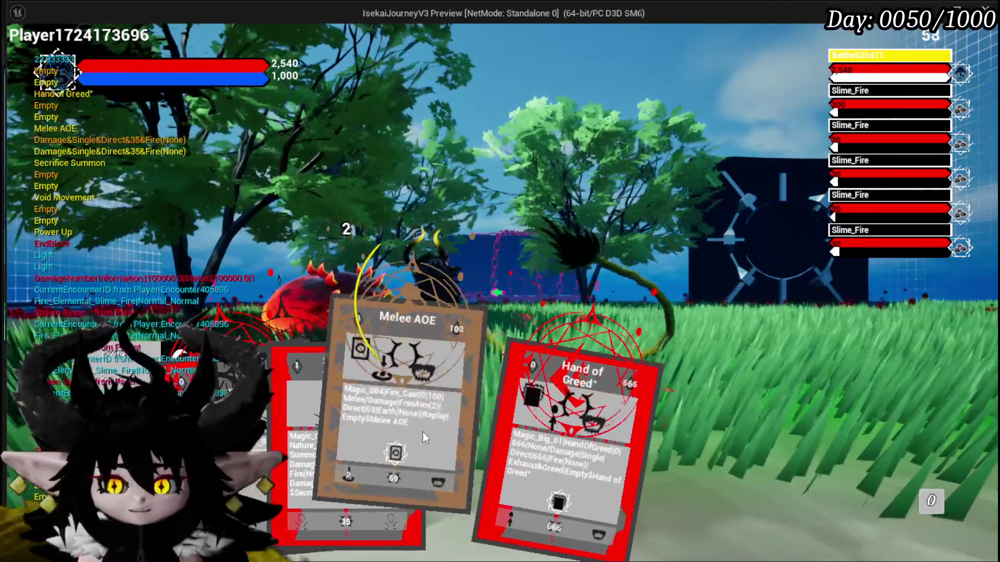
left_click(523, 425)
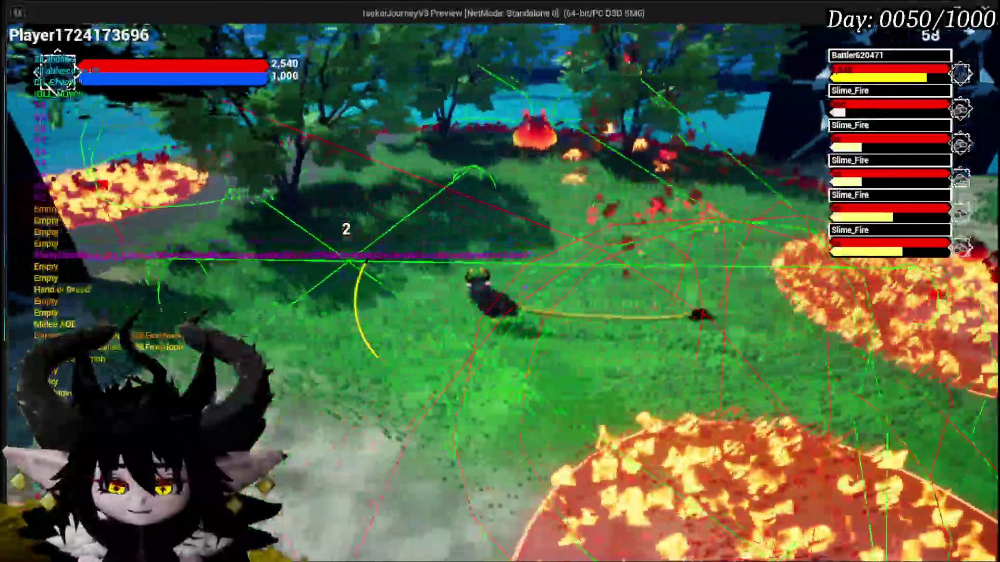
key("4")
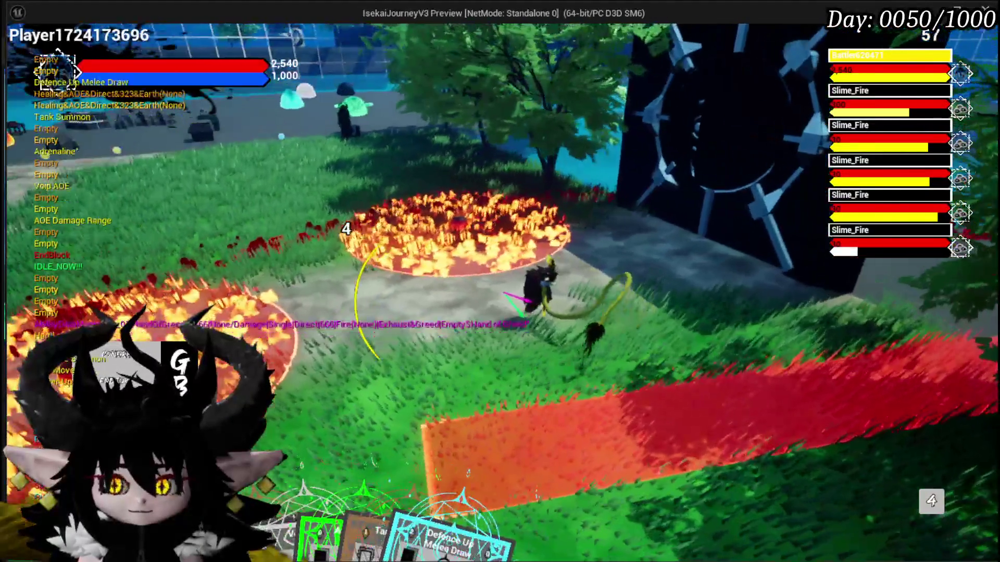
- Stop the preview, save the level, and look over the FixMeshOrientation nodes
key("Escape")
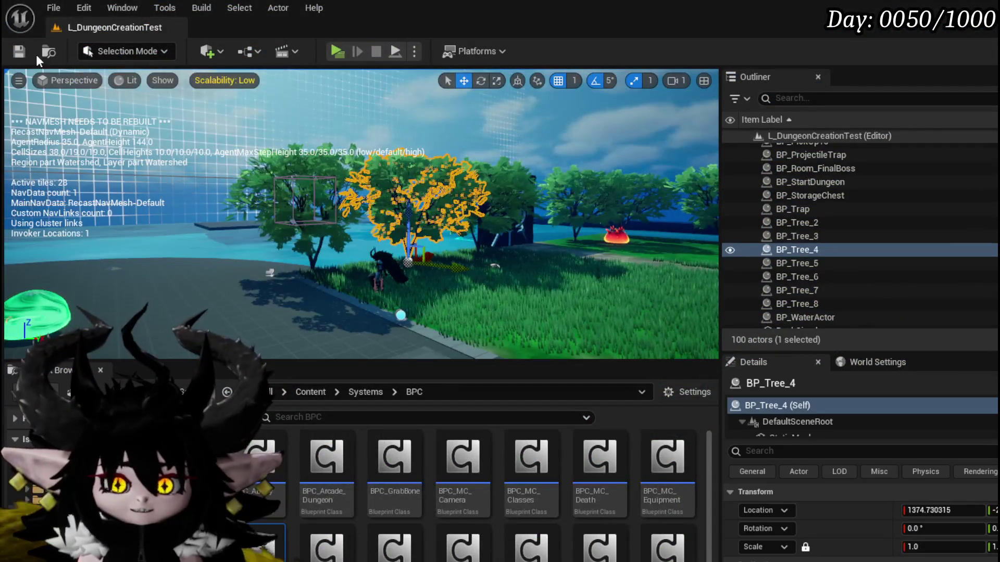
left_click(23, 53)
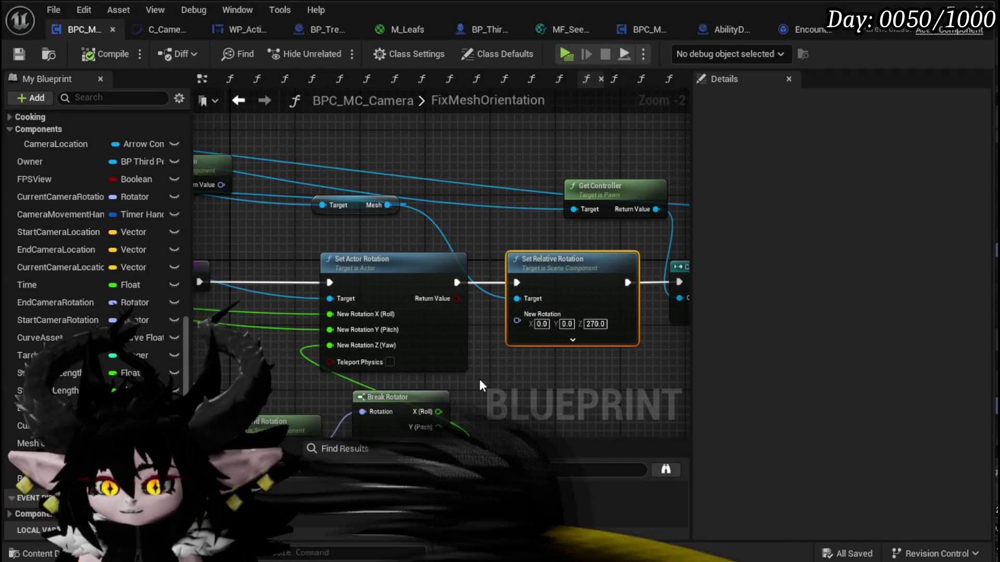
left_click_drag(479, 379, 359, 339)
mouse_move(420, 343)
left_mouse_down()
mouse_move(201, 358)
mouse_move(646, 340)
mouse_move(415, 334)
left_mouse_up()
scroll(476, 350, "down", 2)
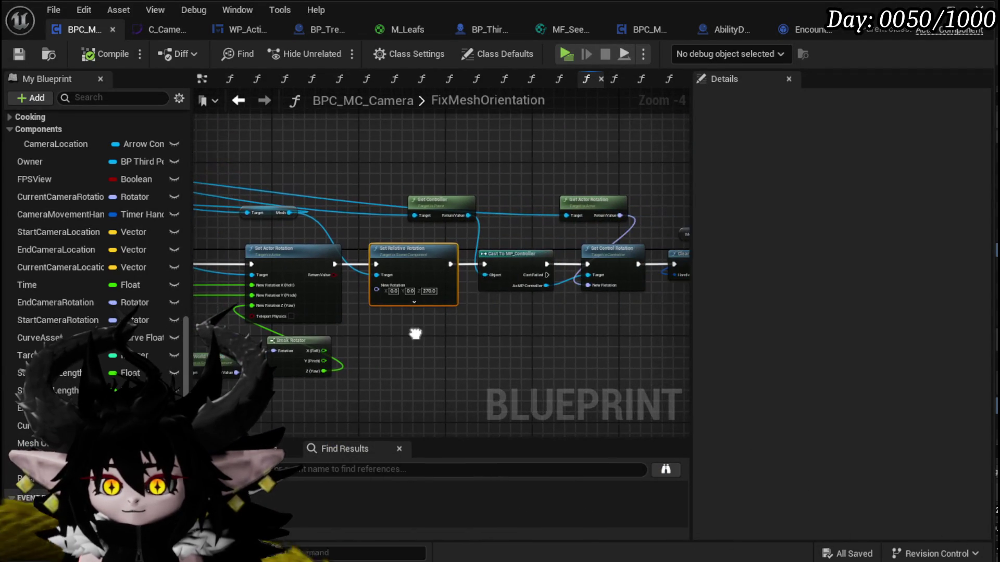
- Review the FixMeshOrientation timer nodes and the CameraBus call chain
left_click_drag(474, 343, 361, 354)
left_click_drag(654, 156, 654, 156)
mouse_move(374, 322)
left_mouse_down()
mouse_move(415, 311)
mouse_move(588, 310)
left_mouse_up()
left_click(587, 310)
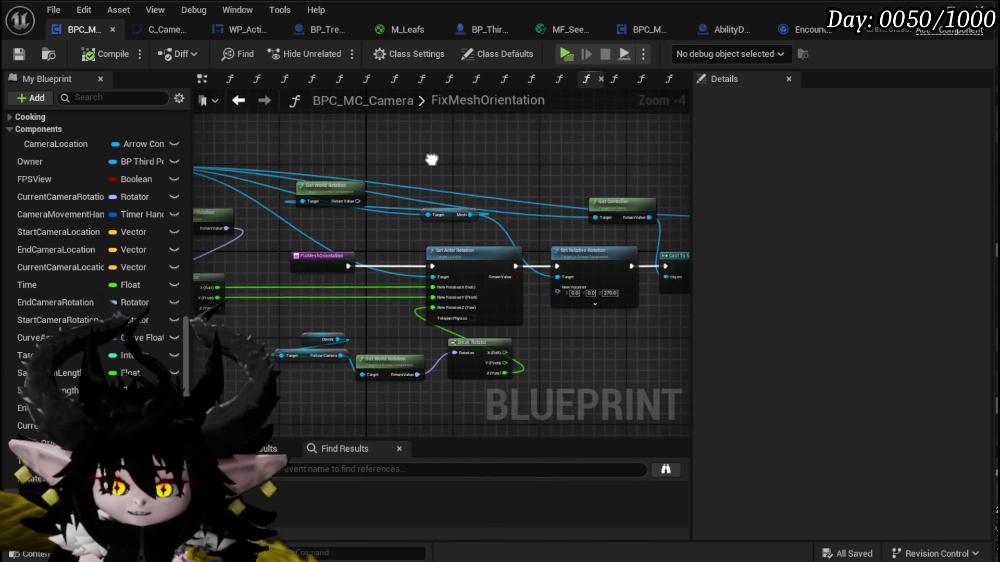
left_click(239, 100)
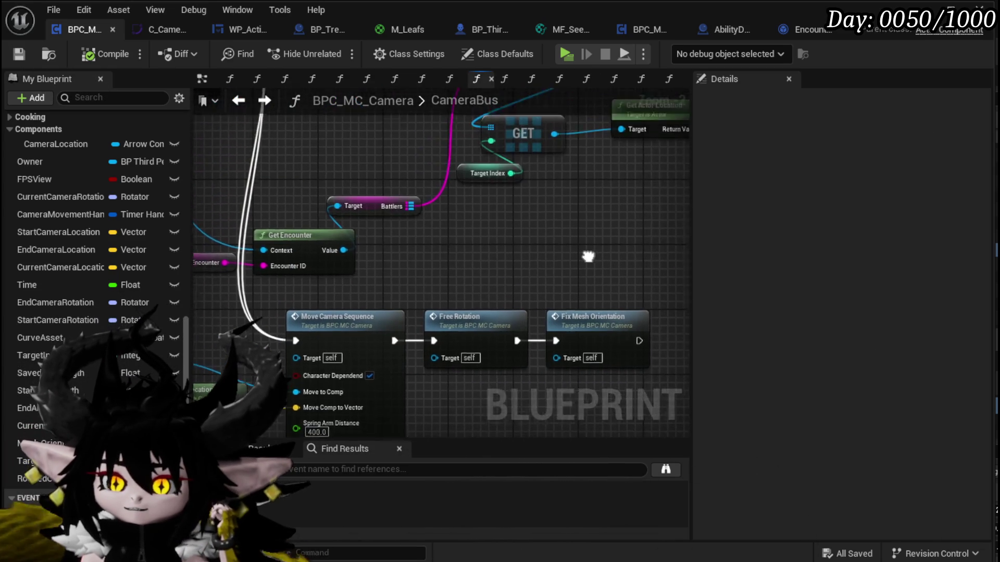
scroll(586, 267, "down", 1)
scroll(502, 311, "down", 3)
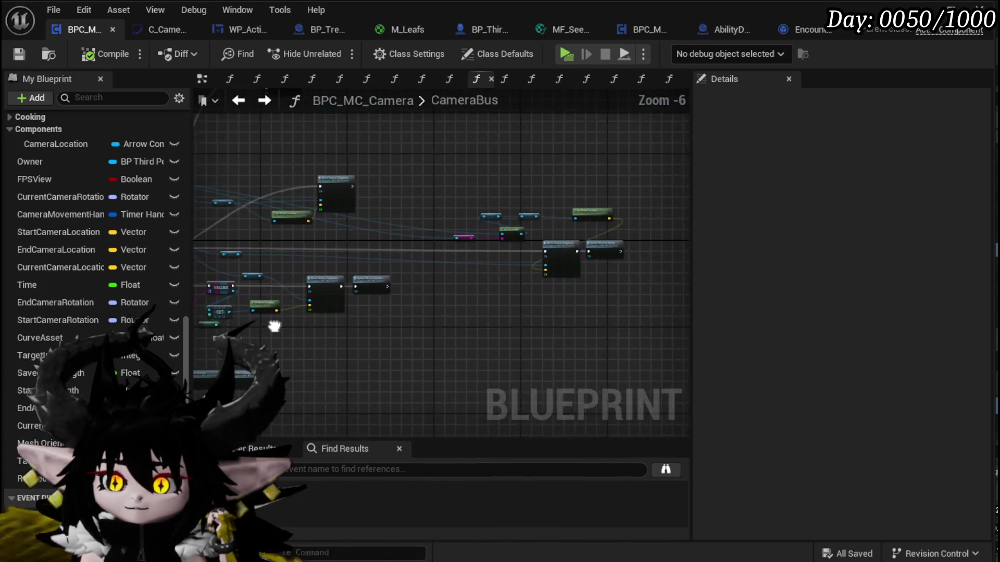
scroll(453, 249, "up", 4)
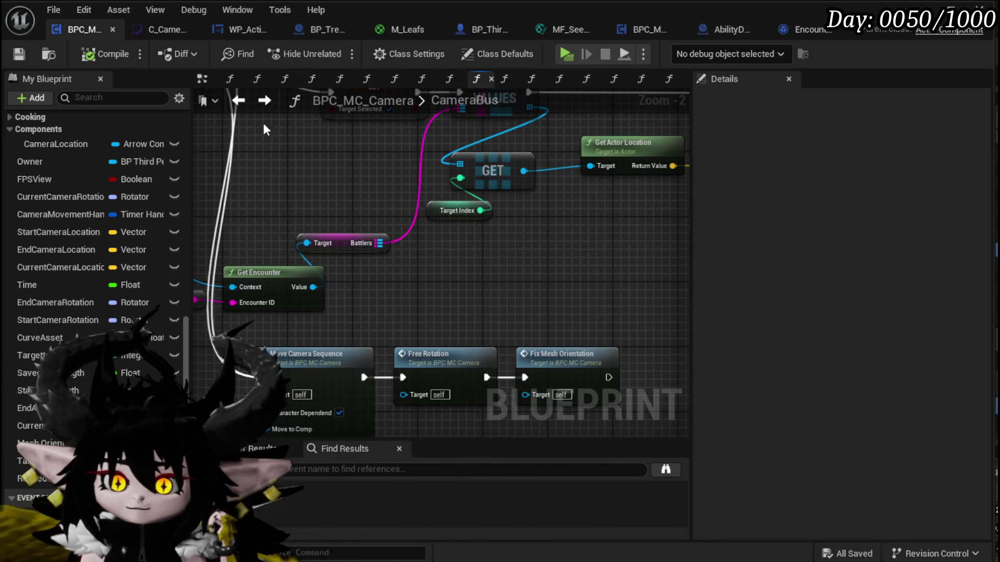
left_click(237, 100)
scroll(438, 204, "down", 3)
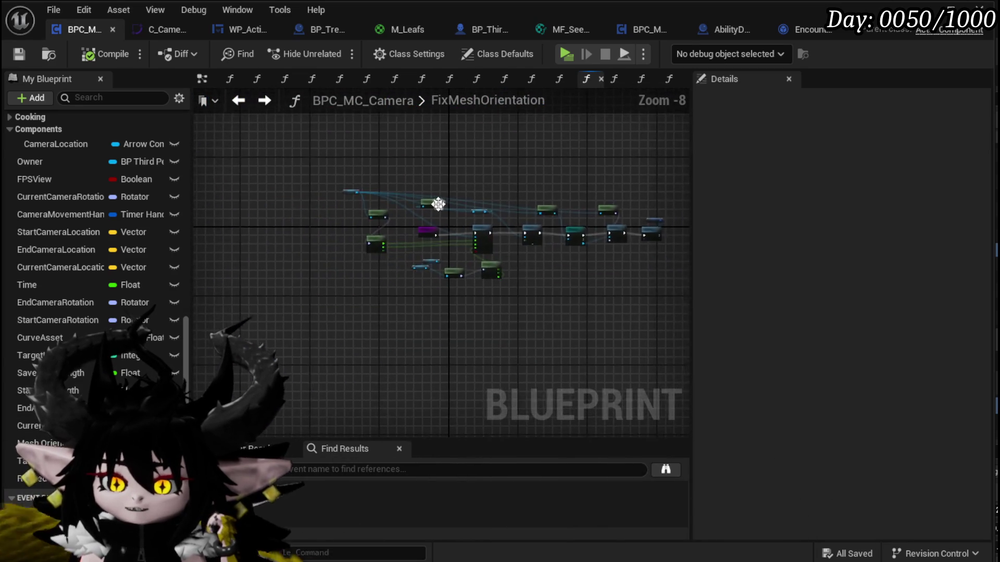
scroll(438, 204, "up", 3)
scroll(121, 195, "up", 10)
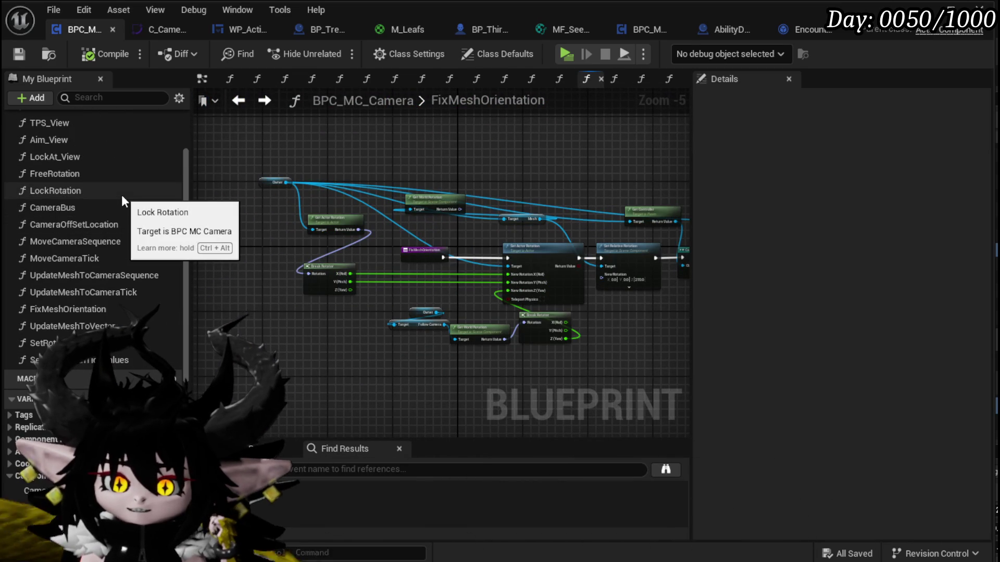
scroll(124, 176, "up", 3)
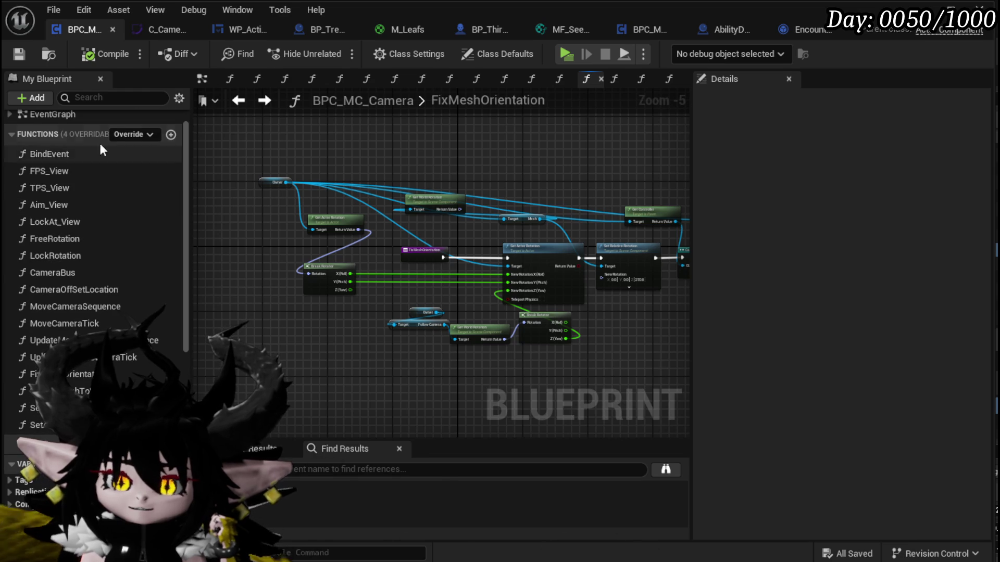
- In the EventGraph, move the upper Target Selected branch up-left and the lower branch left
left_click(202, 78)
scroll(292, 218, "up", 3)
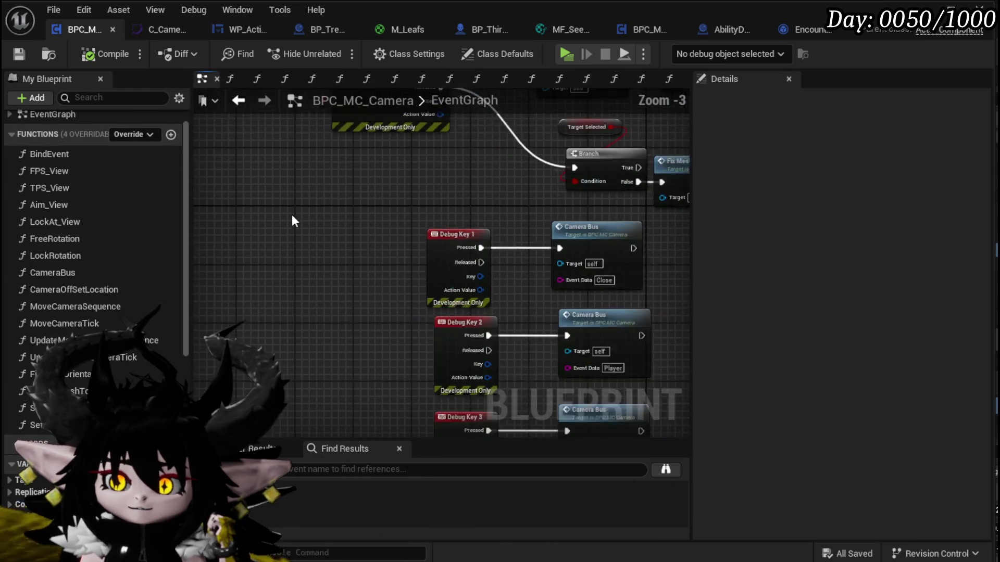
scroll(293, 221, "up", 2)
mouse_move(357, 254)
left_mouse_down()
mouse_move(454, 308)
mouse_move(422, 291)
left_mouse_up()
left_click(459, 251)
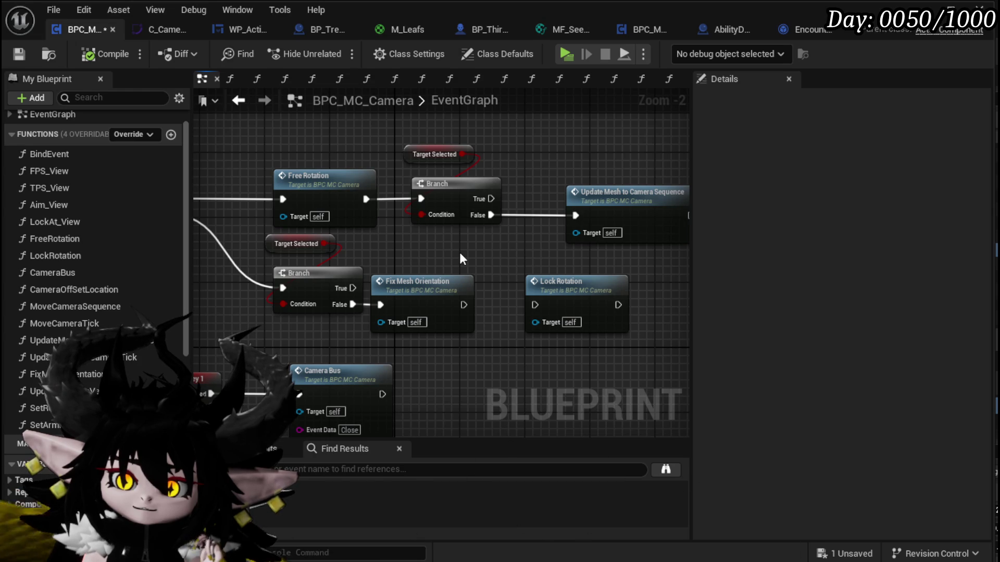
mouse_move(441, 265)
left_mouse_down()
mouse_move(519, 178)
mouse_move(587, 257)
left_mouse_up()
left_click(563, 276)
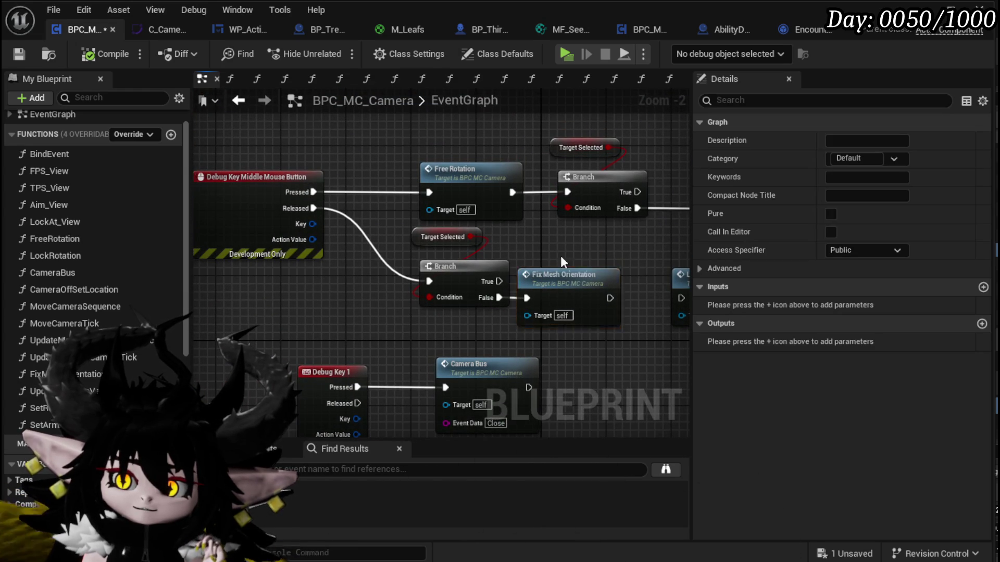
left_click_drag(367, 303, 445, 227)
left_click_drag(452, 267, 368, 263)
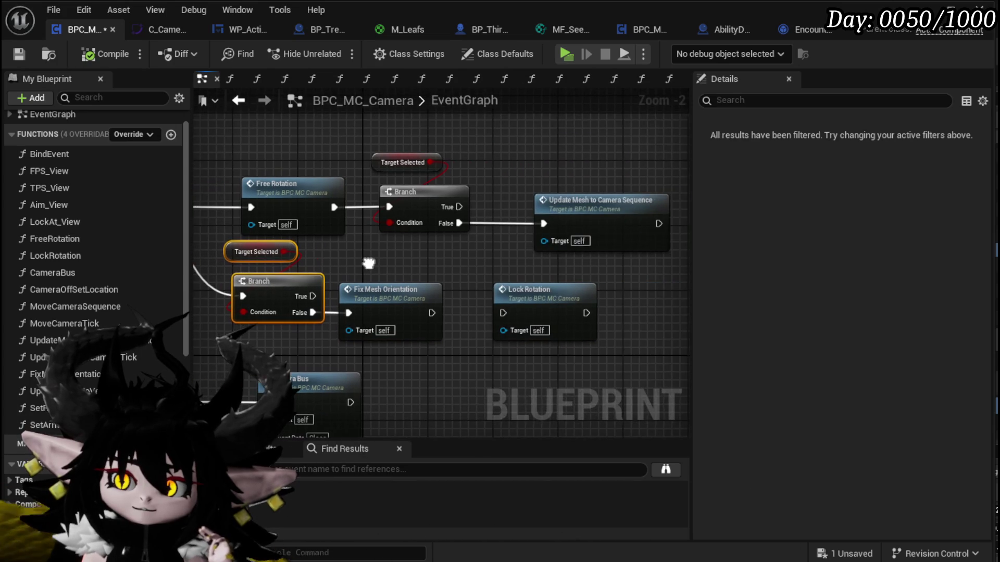
left_click(368, 262)
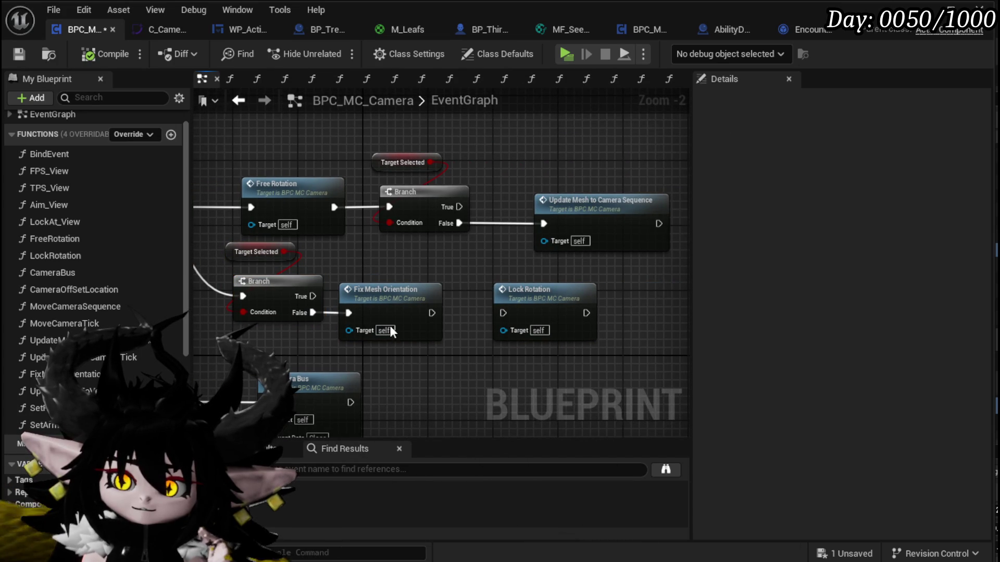
- Move the Free Rotation, Branch and Update Mesh nodes upward and open UpdateMeshToCameraSequence
mouse_move(329, 253)
left_mouse_down()
mouse_move(489, 379)
mouse_move(463, 360)
left_mouse_up()
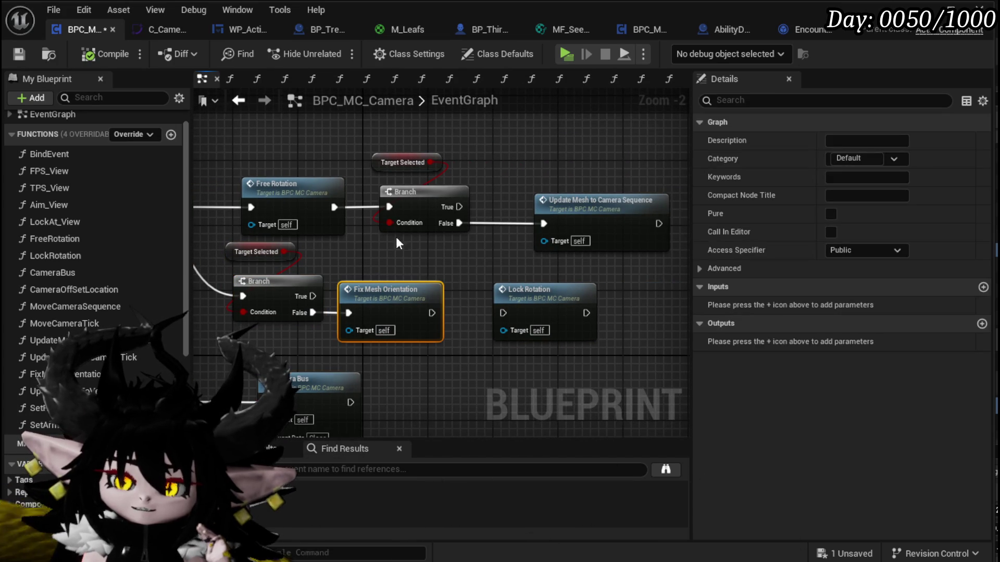
mouse_move(272, 161)
left_mouse_down()
mouse_move(488, 234)
mouse_move(589, 254)
mouse_move(567, 167)
left_mouse_up()
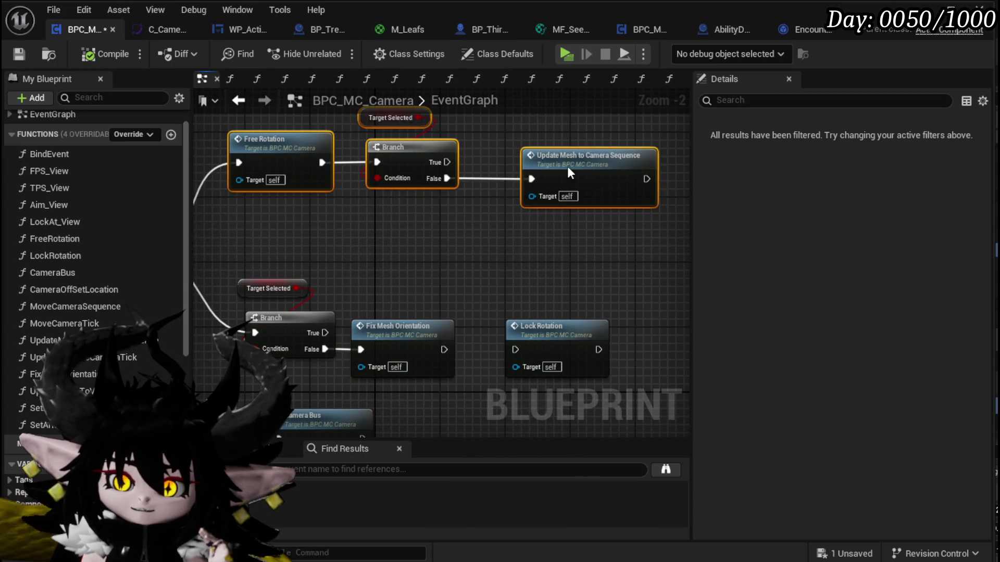
left_click(490, 257)
mouse_move(489, 257)
left_mouse_down()
mouse_move(521, 318)
mouse_move(368, 306)
left_mouse_up()
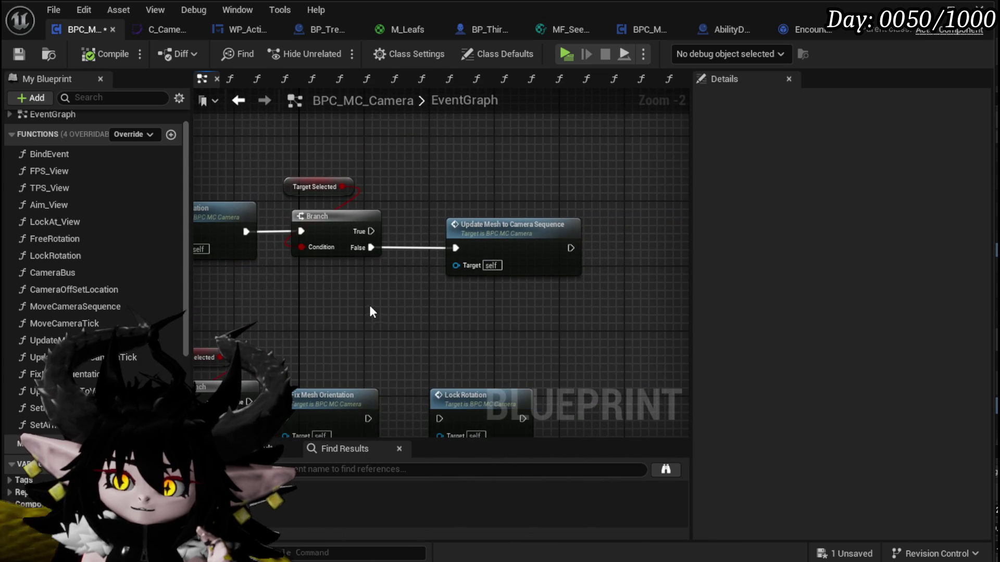
double_click(504, 239)
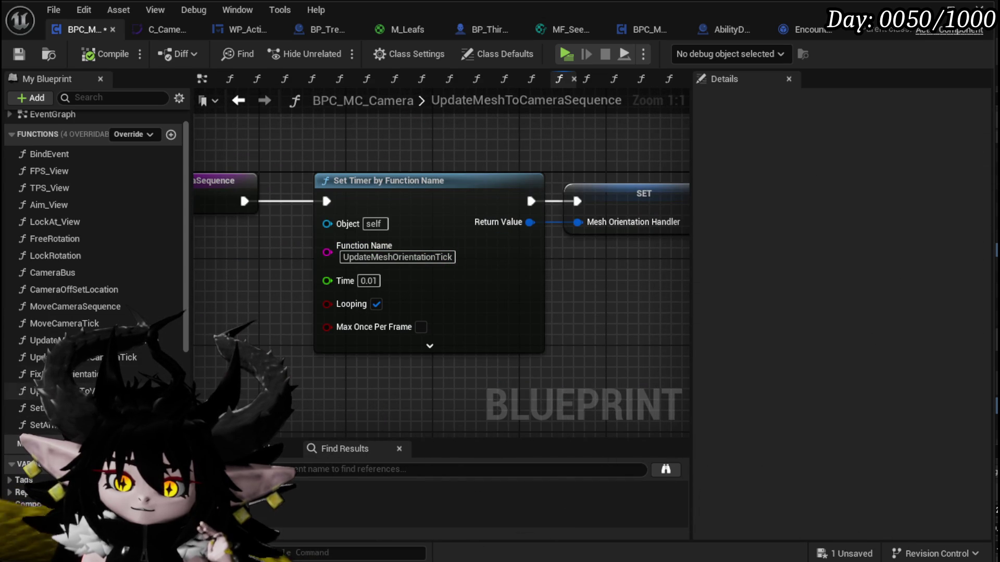
- In UpdateMeshToCameraTick, move the mesh Get World Rotation node up-left and save BPC_MC_Camera
double_click(83, 357)
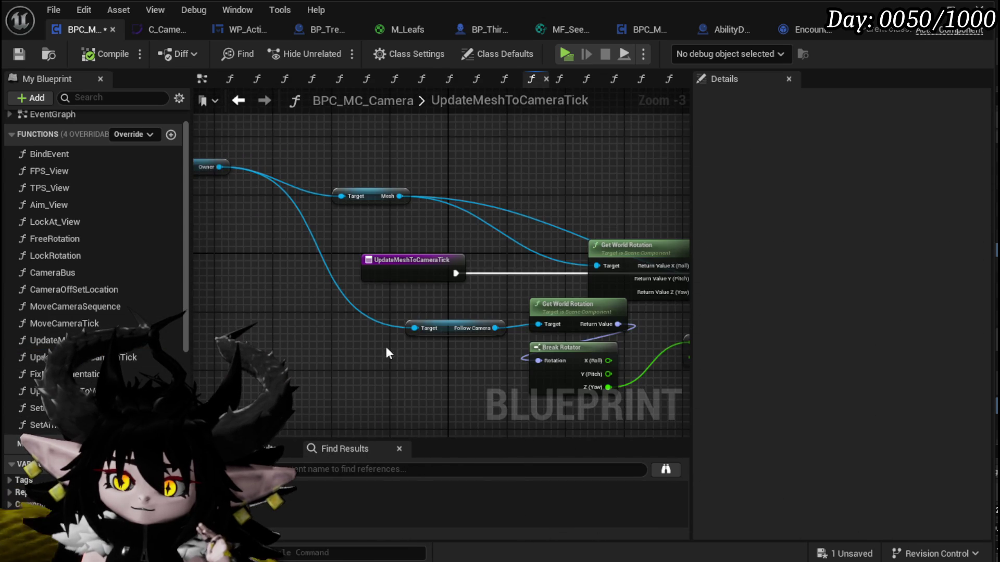
left_click_drag(301, 334, 481, 359)
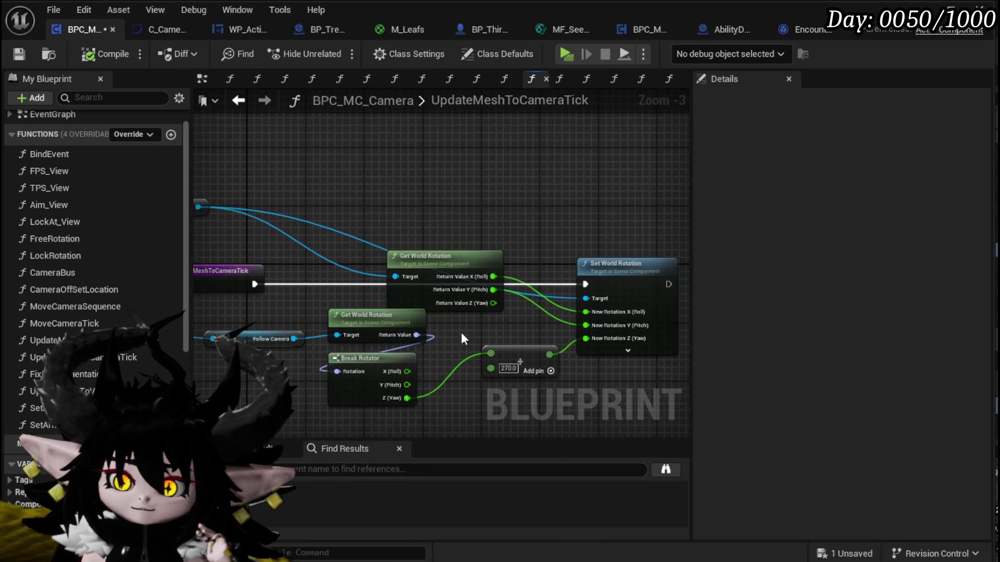
mouse_move(445, 276)
left_mouse_down()
mouse_move(431, 182)
mouse_move(397, 196)
left_mouse_up()
mouse_move(312, 323)
left_mouse_down()
mouse_move(396, 258)
mouse_move(397, 284)
mouse_move(432, 314)
left_mouse_up()
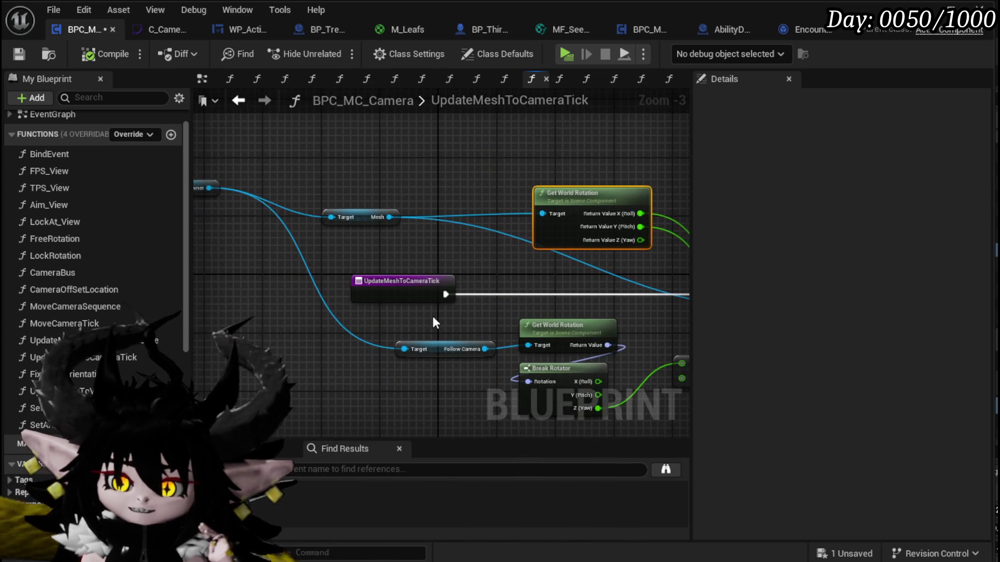
left_click(19, 54)
- Return via UpdateMeshToCameraSequence to the EventGraph and open the FreeRotation function
left_click(238, 100)
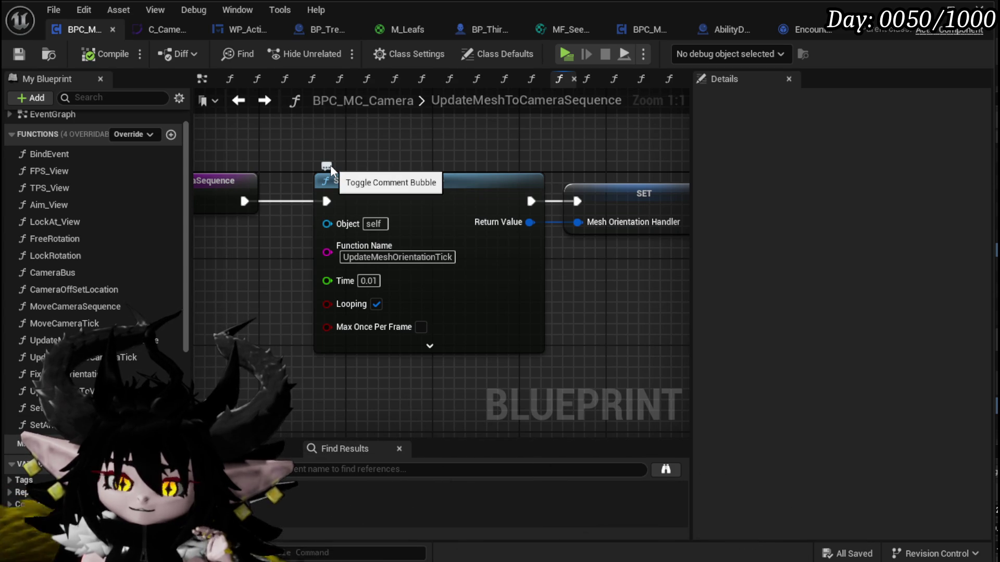
scroll(330, 164, "down", 4)
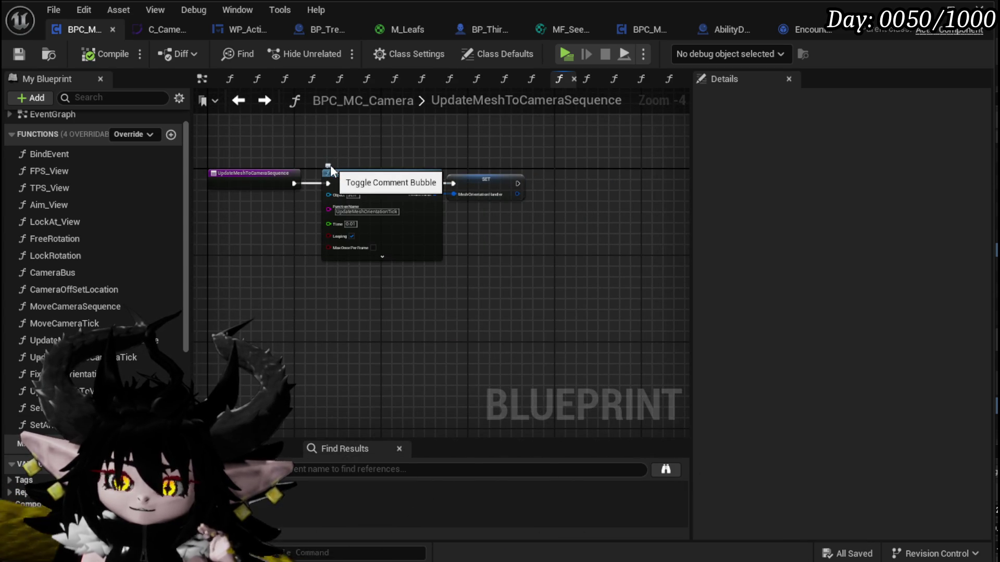
left_click(265, 101)
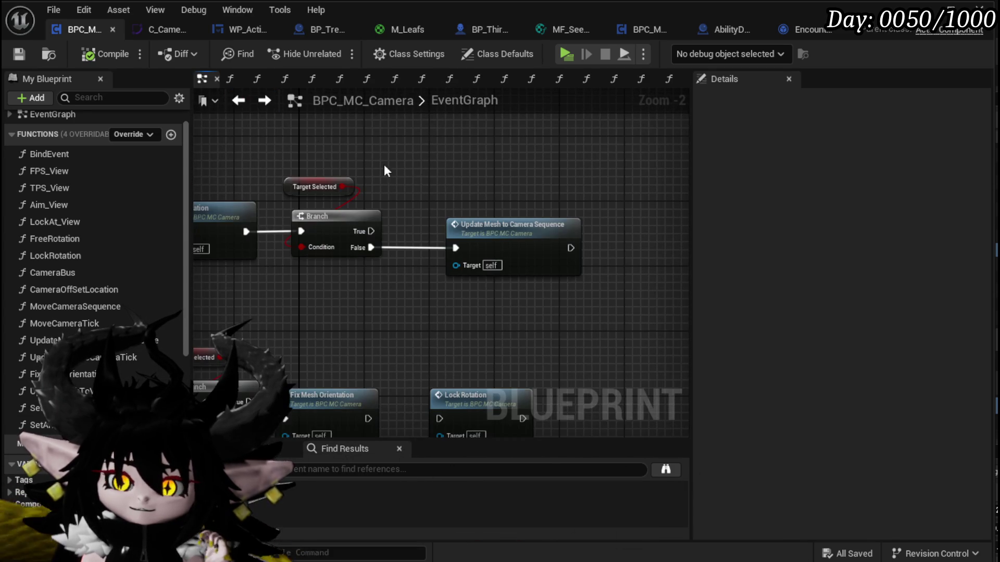
mouse_move(422, 174)
left_mouse_down()
mouse_move(462, 208)
mouse_move(616, 225)
mouse_move(531, 264)
left_mouse_up()
double_click(351, 185)
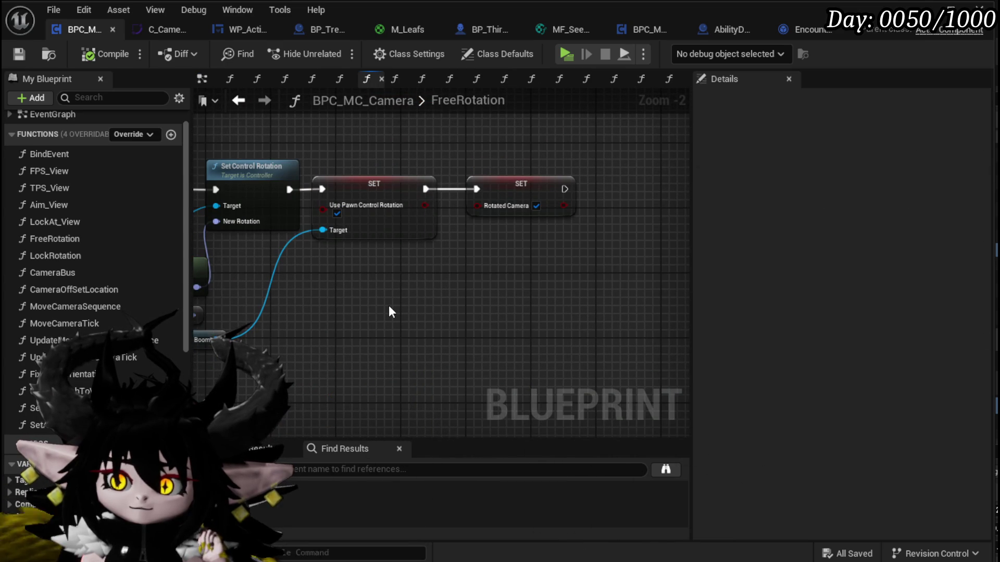
- Add a Set RotatedCamera node to the LockRotation graph and compile the camera blueprint
scroll(392, 311, "down", 1)
mouse_move(391, 311)
left_mouse_down()
mouse_move(632, 308)
mouse_move(422, 301)
mouse_move(651, 304)
mouse_move(482, 321)
left_mouse_up()
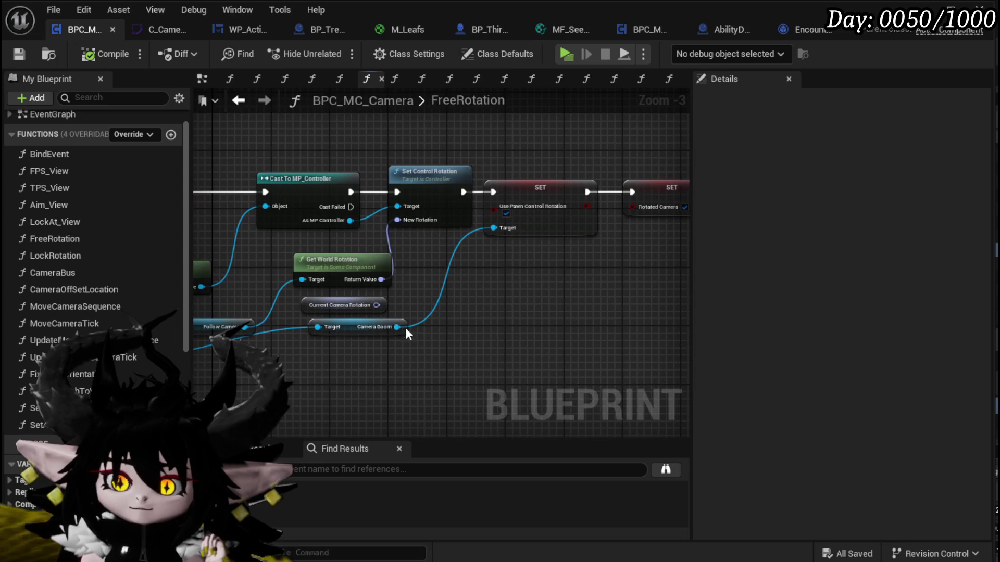
double_click(98, 255)
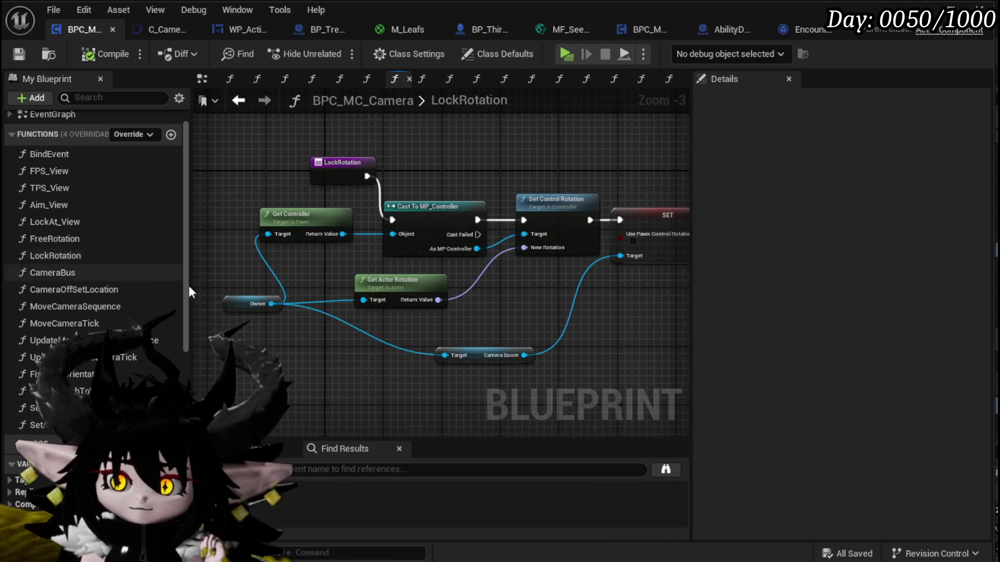
mouse_move(257, 308)
left_mouse_down()
mouse_move(580, 326)
mouse_move(471, 330)
mouse_move(523, 332)
left_mouse_up()
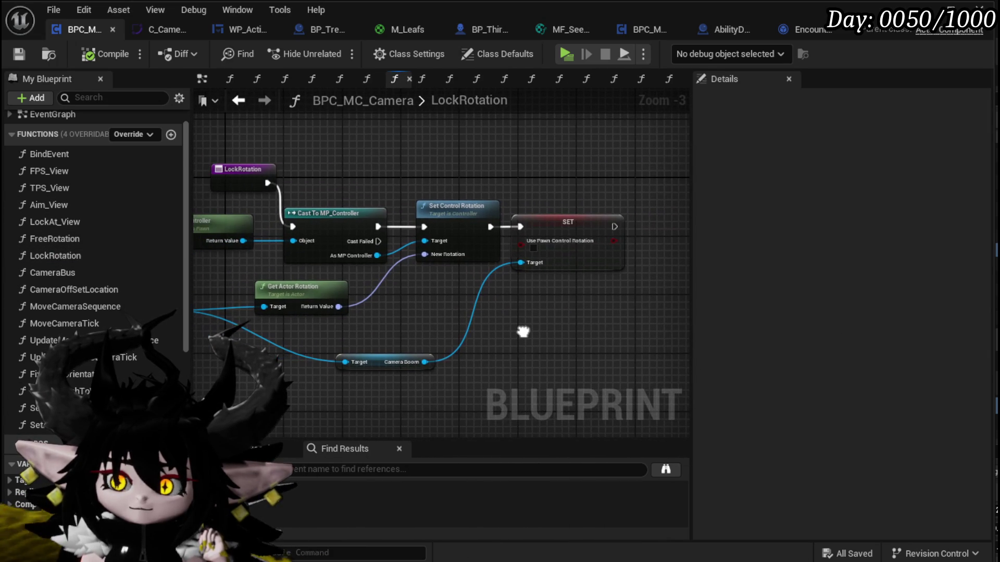
scroll(168, 302, "down", 8)
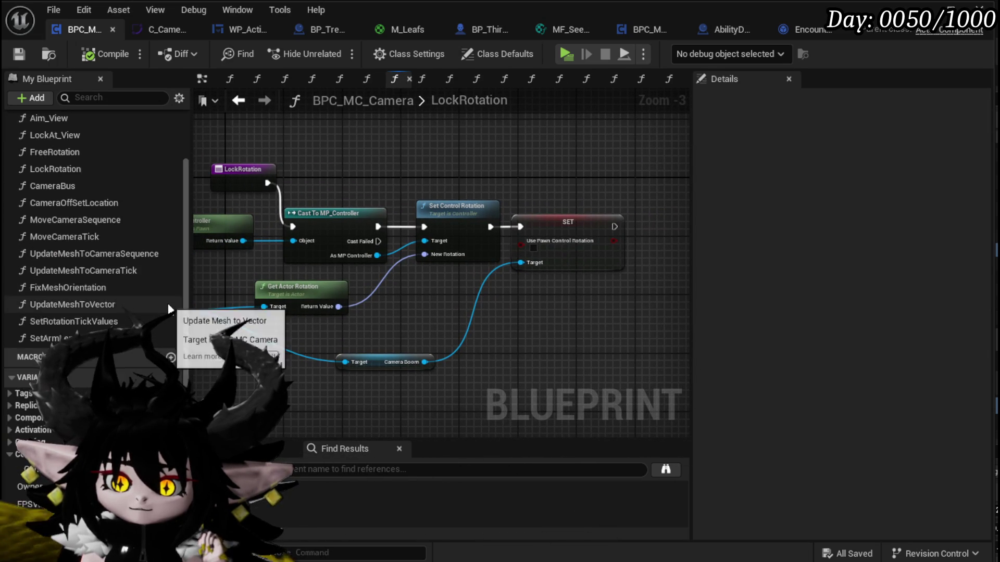
scroll(168, 301, "down", 3)
mouse_move(32, 478)
left_mouse_down()
mouse_move(616, 246)
mouse_move(639, 216)
mouse_move(642, 230)
mouse_move(662, 226)
mouse_move(652, 234)
left_mouse_up()
left_click(654, 251)
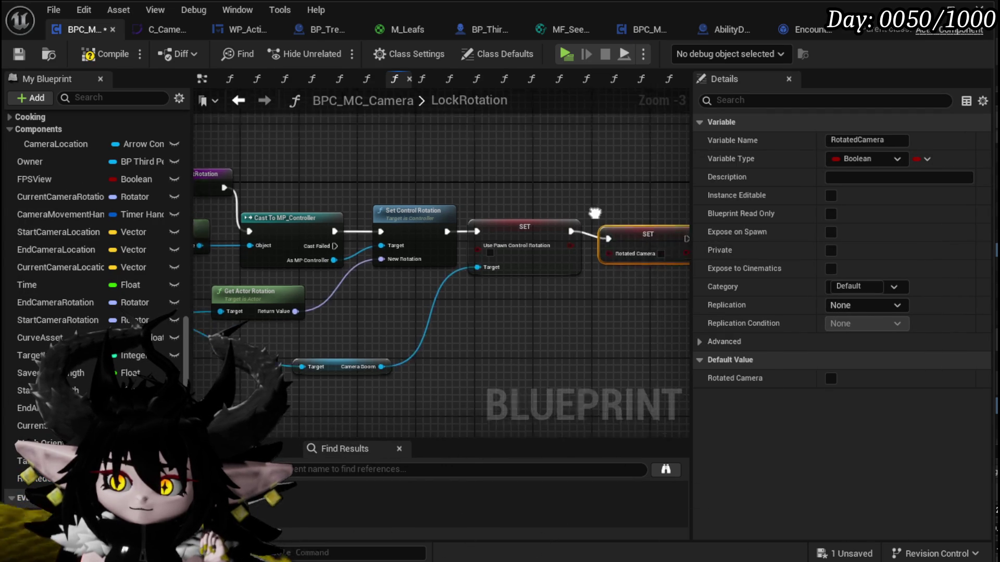
left_click(591, 198)
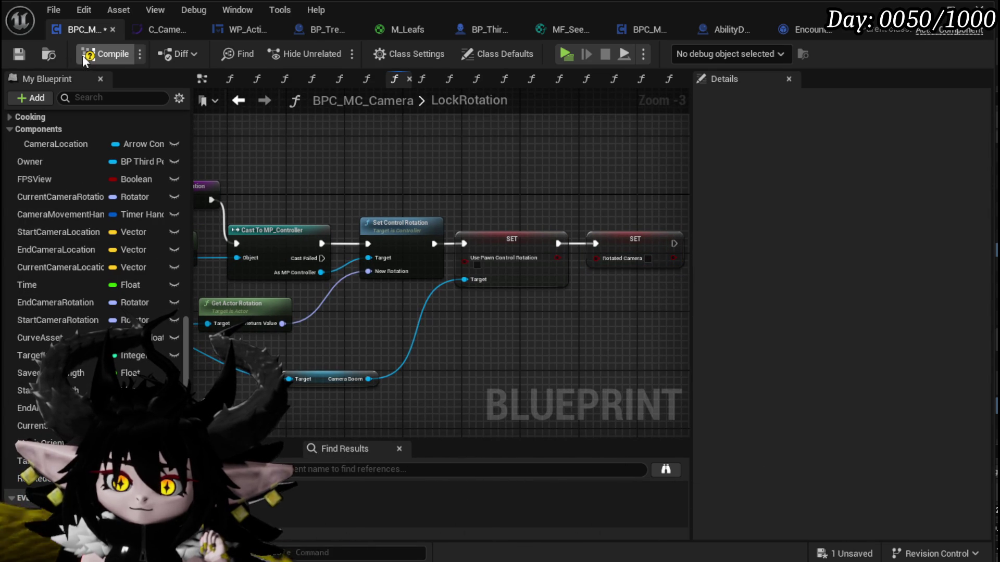
left_click(15, 55)
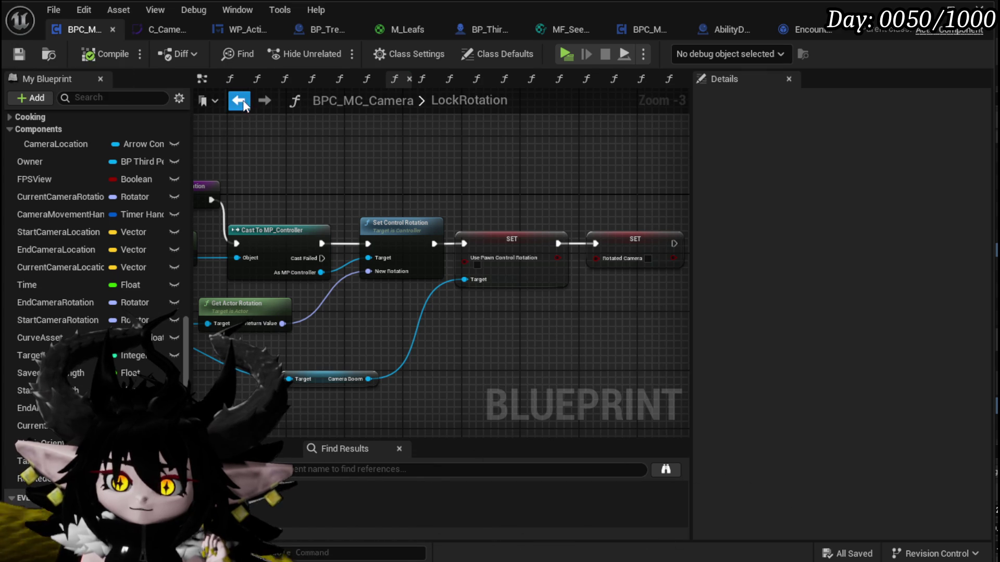
- Delete the upper row of nodes from the FreeRotation graph
left_click(243, 103)
scroll(358, 164, "down", 2)
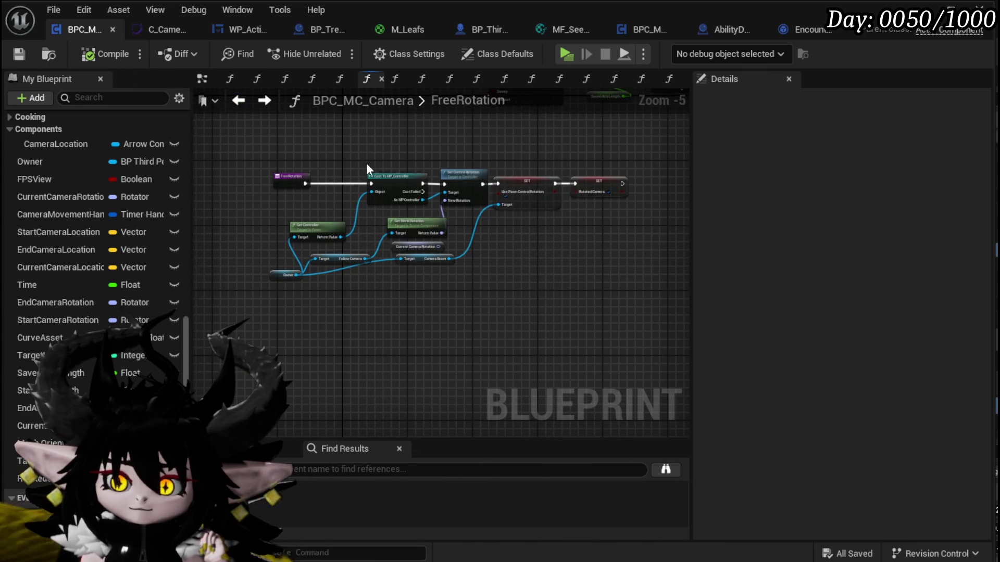
scroll(261, 291, "down", 2)
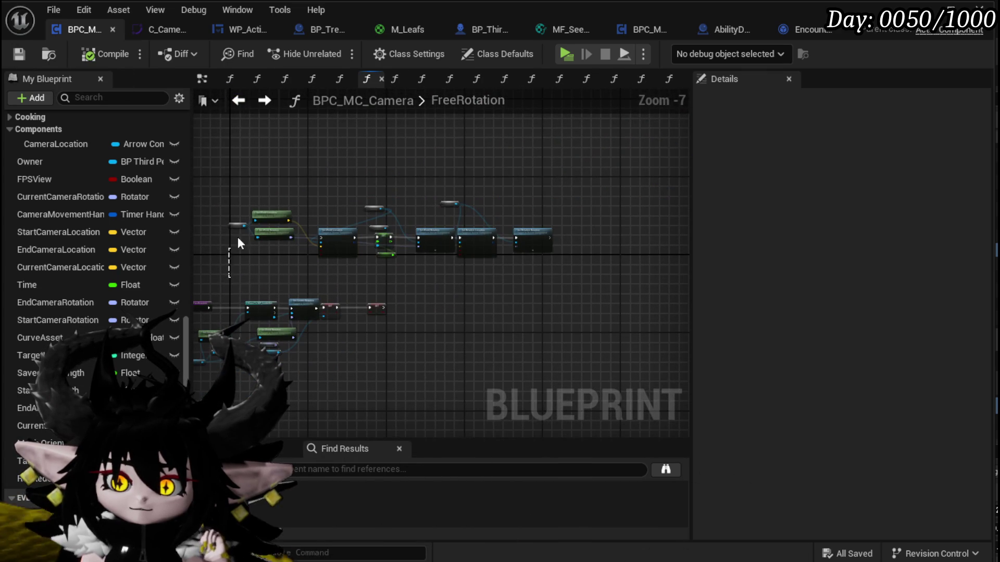
left_click_drag(227, 255, 605, 159)
key("Delete")
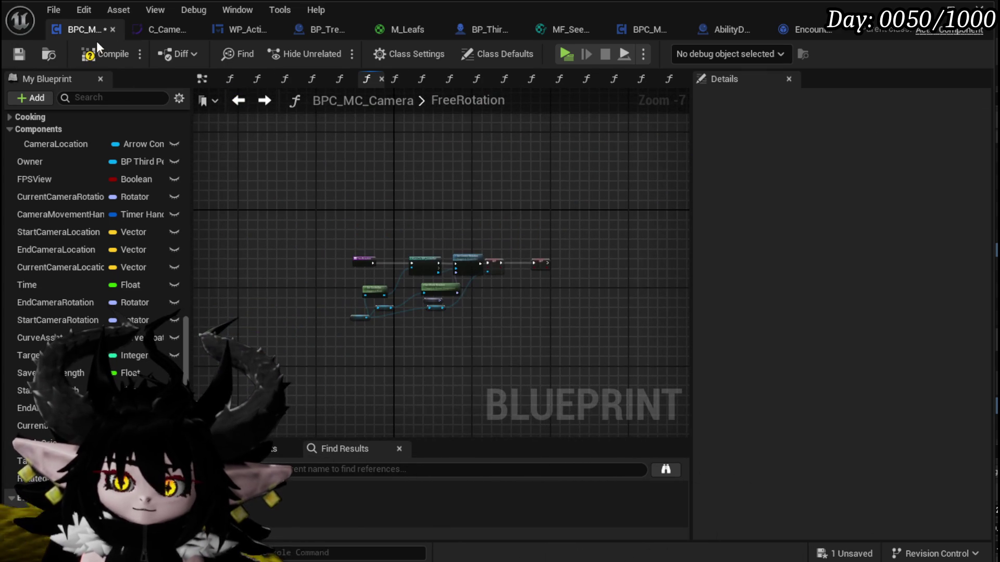
- Return to the camera EventGraph, then switch to the WP_ActionSelection widget blueprint
scroll(453, 212, "up", 3)
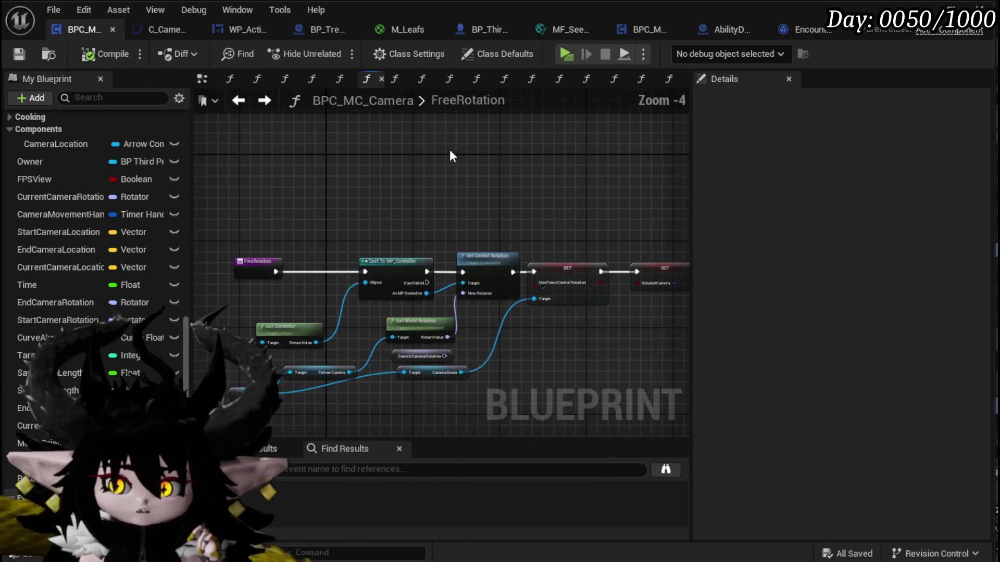
scroll(371, 123, "down", 3)
left_click(239, 100)
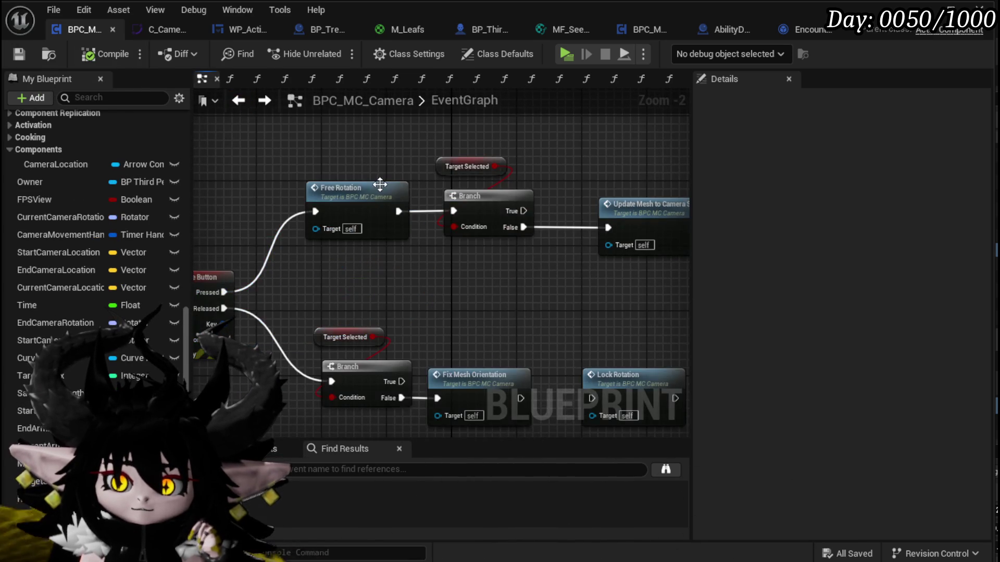
scroll(432, 224, "down", 4)
scroll(427, 237, "up", 3)
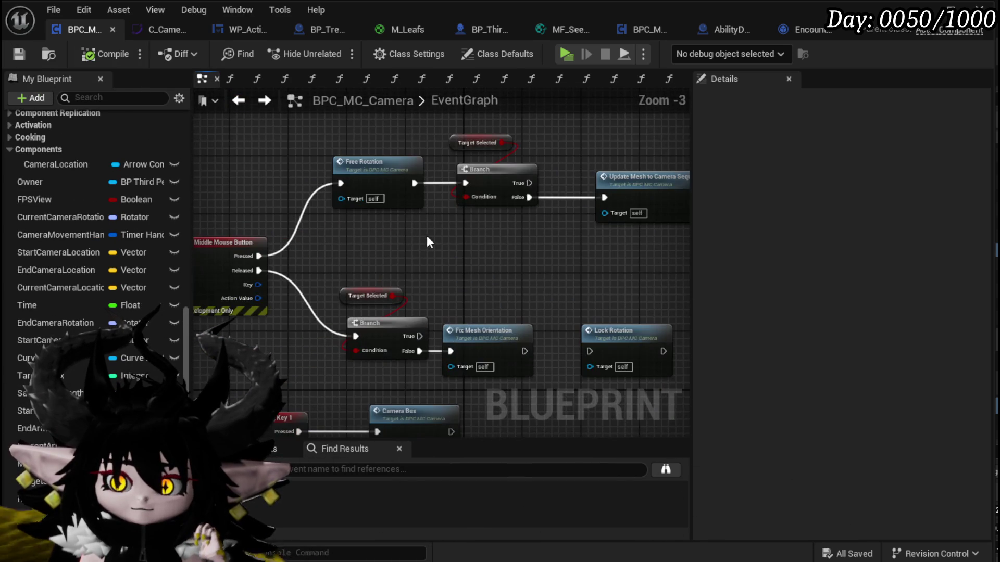
left_click(11, 57)
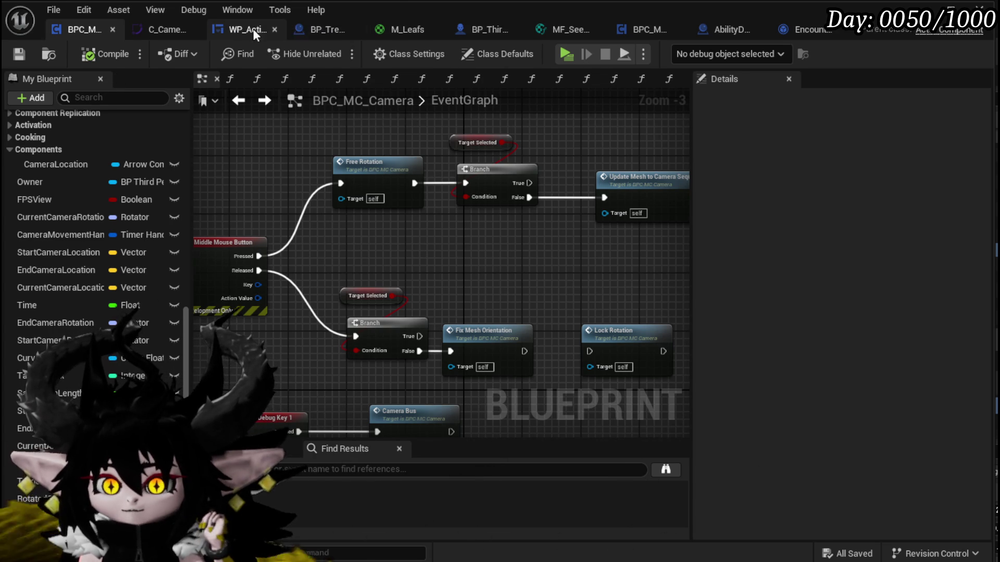
left_click(233, 30)
- Collapse the KEYS, FIND, SET and Camera Bus nodes into a new function named MoveCameraToTarget
mouse_move(618, 179)
left_mouse_down()
mouse_move(725, 130)
mouse_move(523, 223)
mouse_move(412, 298)
mouse_move(440, 214)
mouse_move(375, 327)
left_mouse_up()
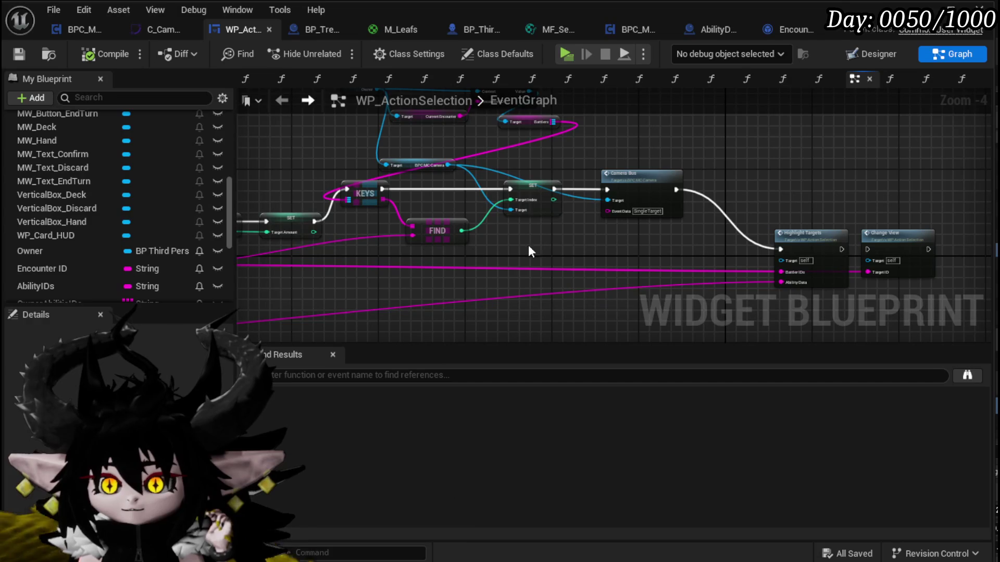
left_click_drag(592, 232, 401, 223)
scroll(526, 243, "up", 1)
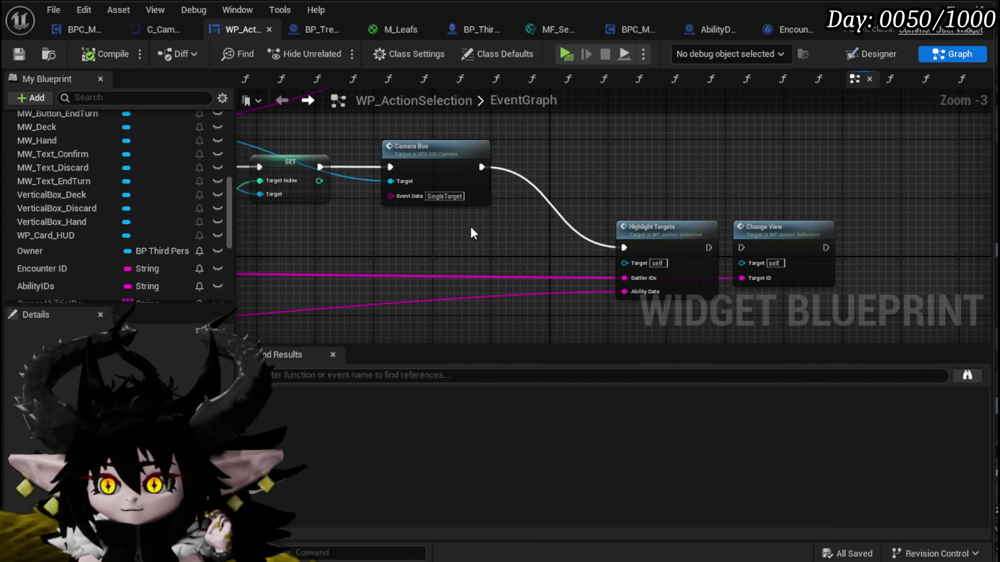
scroll(468, 234, "down", 2)
left_click_drag(468, 234, 528, 276)
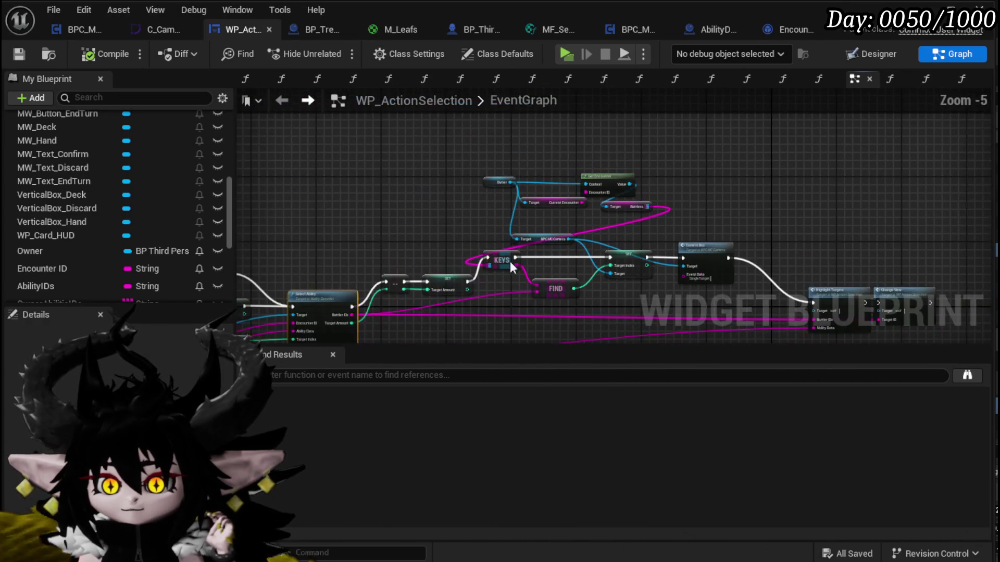
mouse_move(493, 154)
left_mouse_down()
mouse_move(576, 223)
mouse_move(710, 305)
left_mouse_up()
scroll(635, 225, "up", 2)
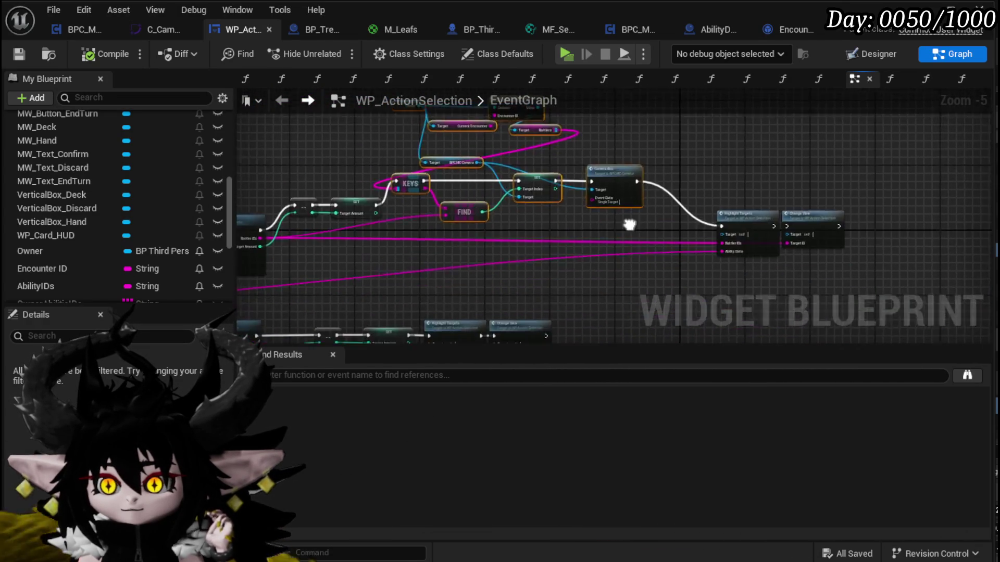
right_click(642, 166)
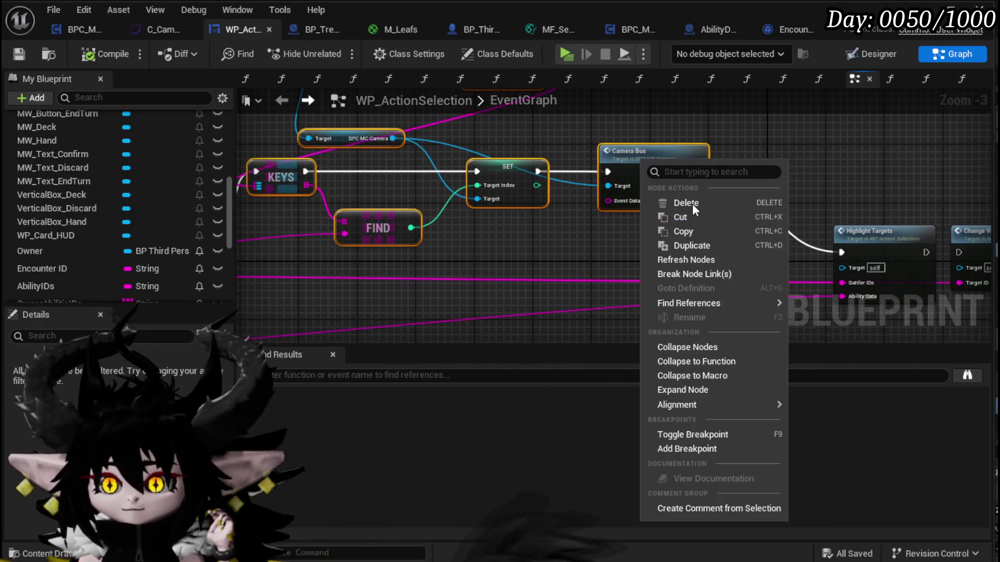
left_click(713, 363)
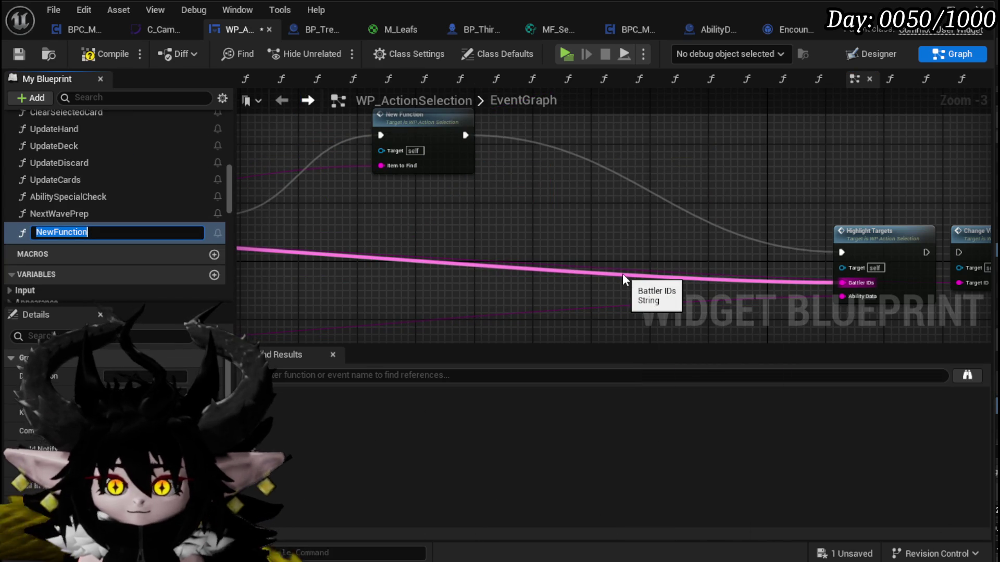
type("MoveCa")
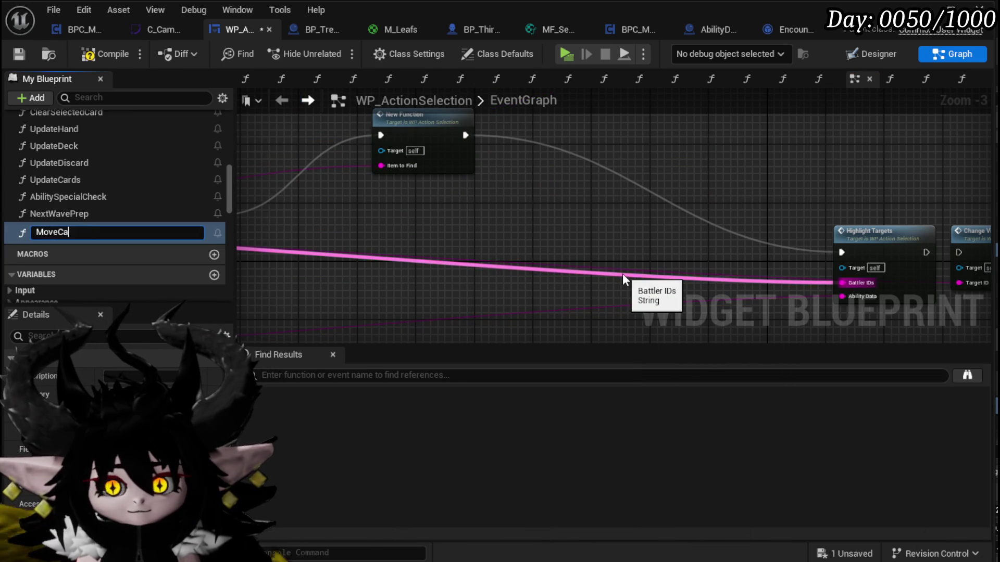
type("meraToTar")
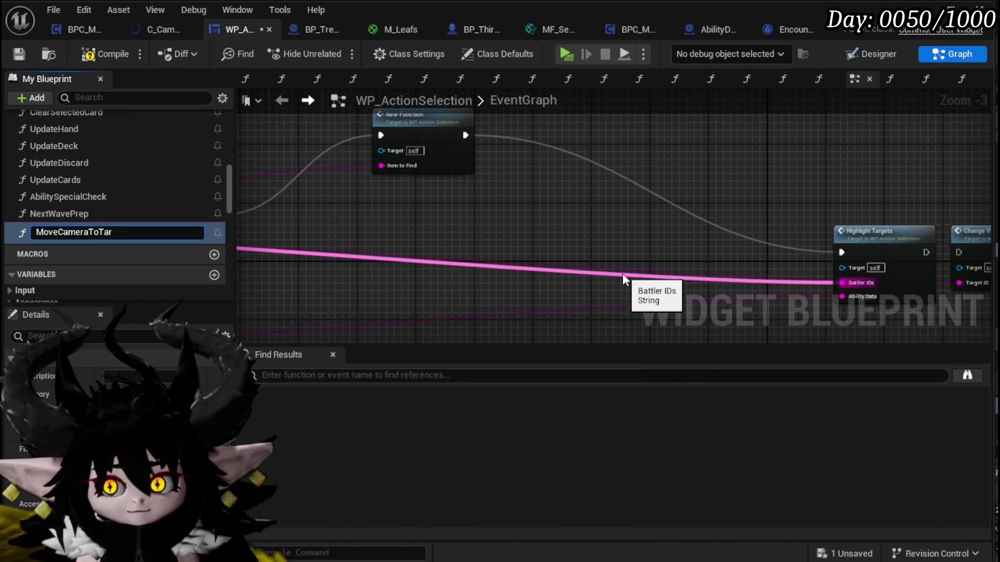
type("get")
key("Return")
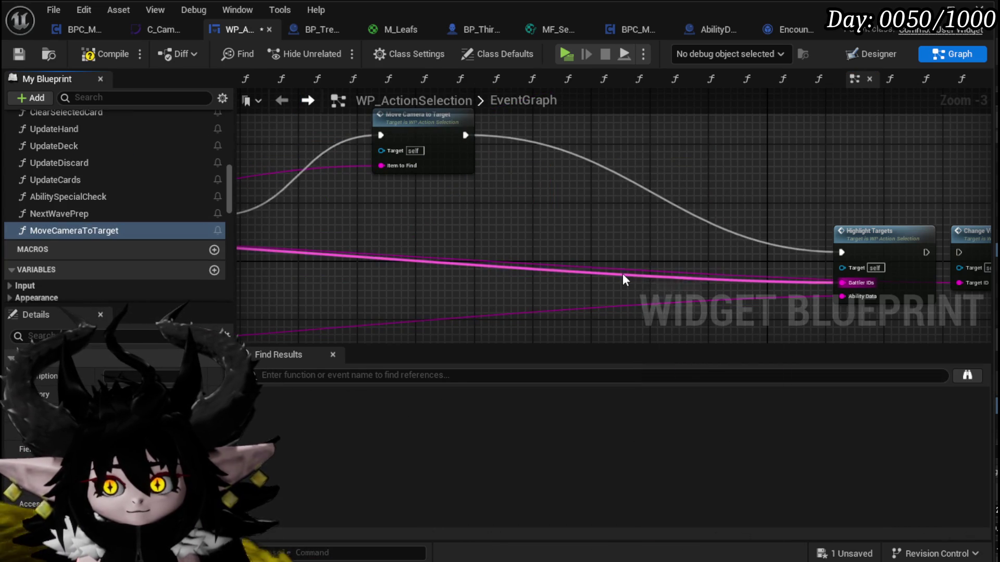
- Reposition the Move Camera to Target node, open its function graph, and compile and save
mouse_move(427, 129)
left_mouse_down()
mouse_move(617, 148)
mouse_move(925, 121)
mouse_move(651, 134)
left_mouse_up()
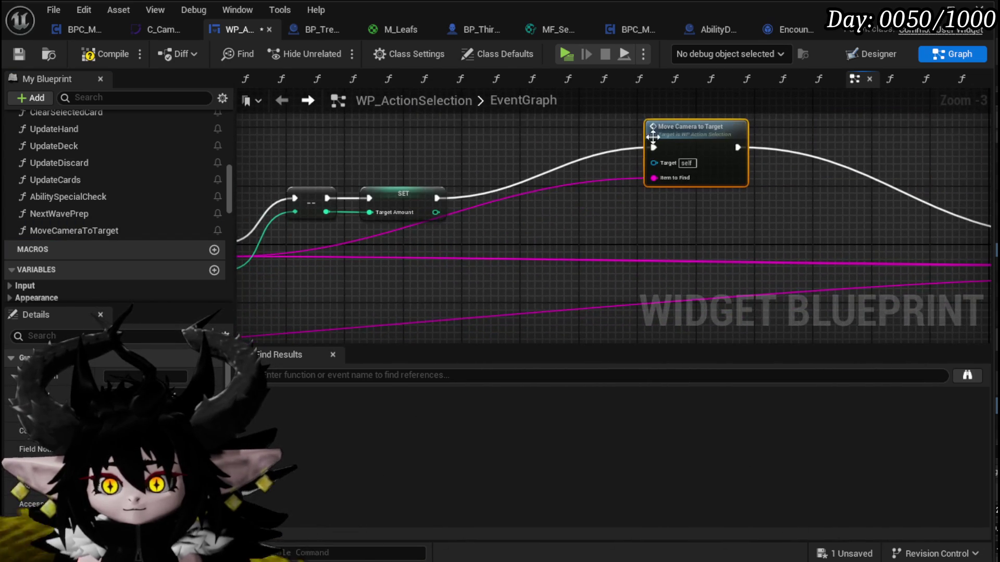
double_click(719, 168)
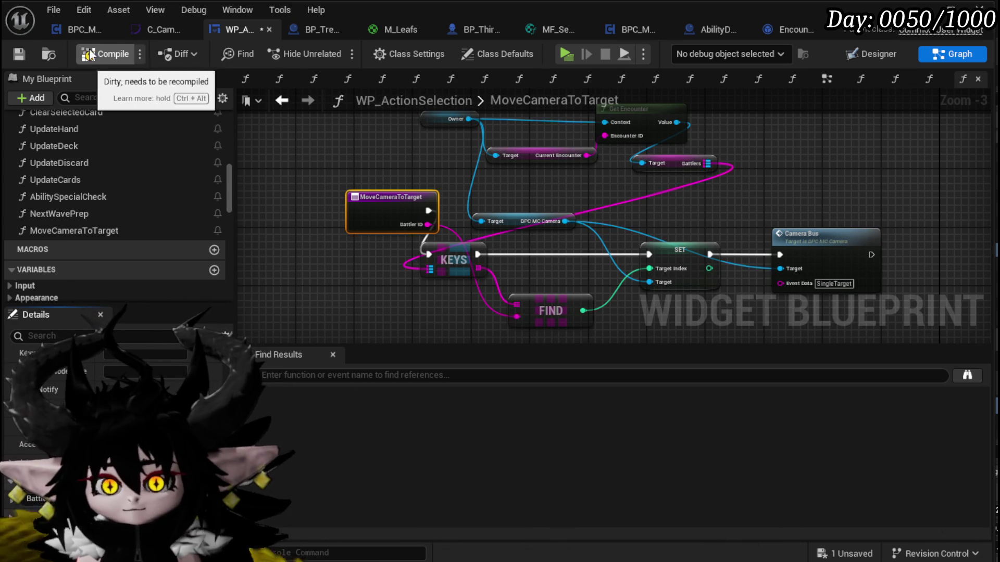
left_click(99, 55)
- Compile the widget blueprint and return to the EventGraph's Move Camera to Target node
left_click(19, 53)
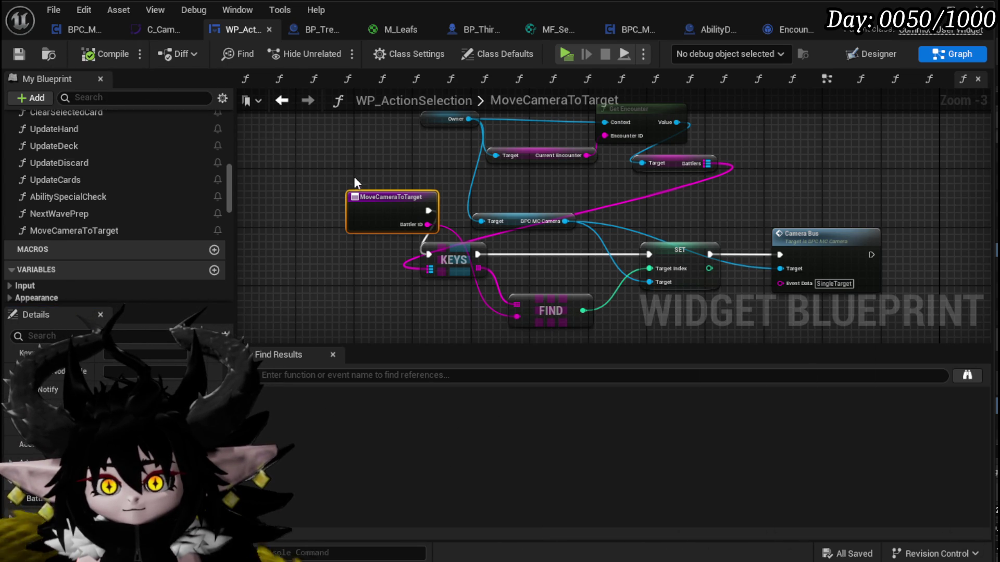
key("alt+Left")
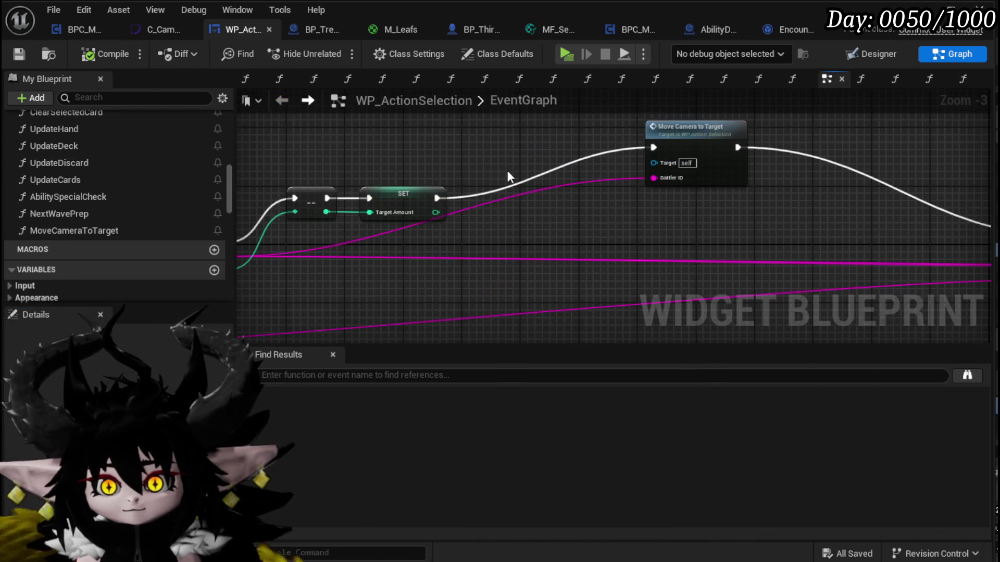
scroll(501, 170, "down", 2)
left_click_drag(583, 159, 576, 192)
scroll(576, 192, "up", 4)
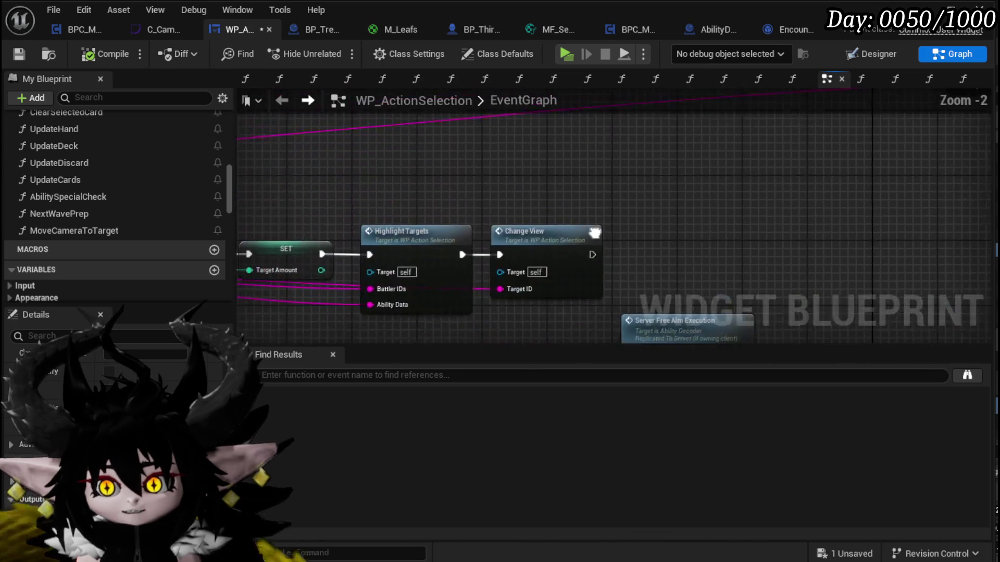
left_click(440, 228)
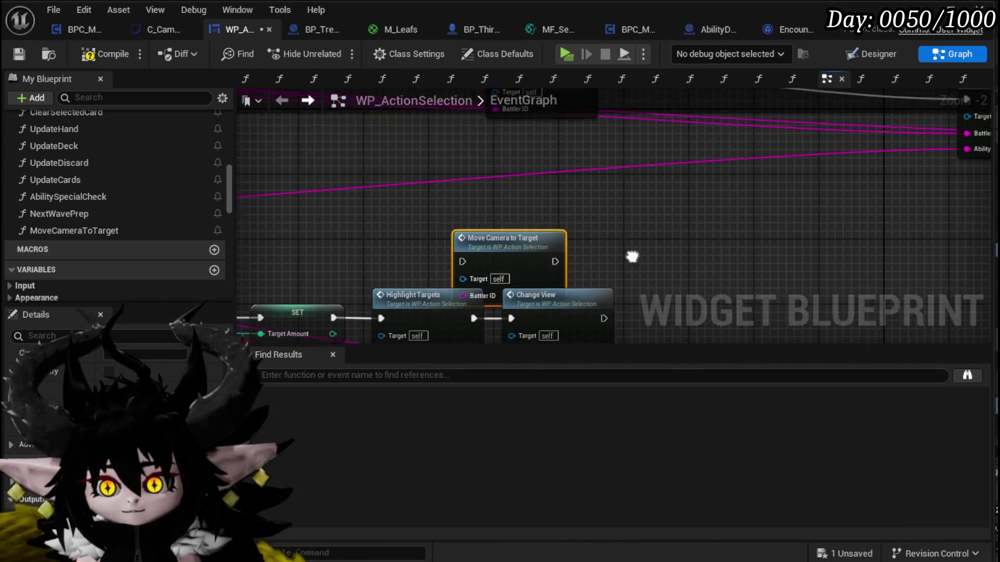
- Rearrange the chain and wire SET into Move Camera to Target, then into Highlight Targets
left_click_drag(573, 224, 869, 218)
mouse_move(412, 229)
left_mouse_down()
mouse_move(710, 236)
mouse_move(666, 200)
left_mouse_up()
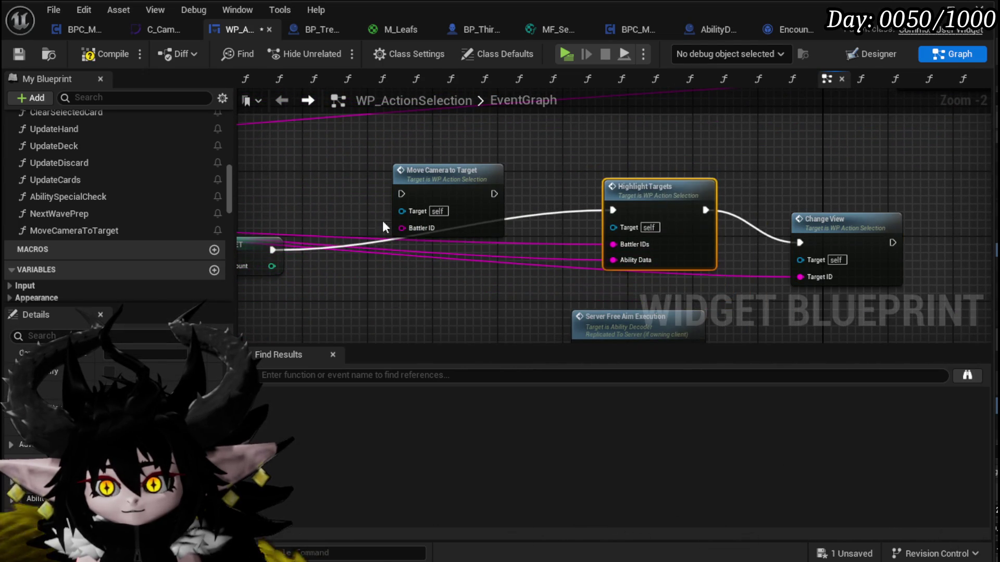
left_click_drag(416, 285, 546, 230)
left_click_drag(640, 232, 757, 245)
scroll(616, 175, "down", 2)
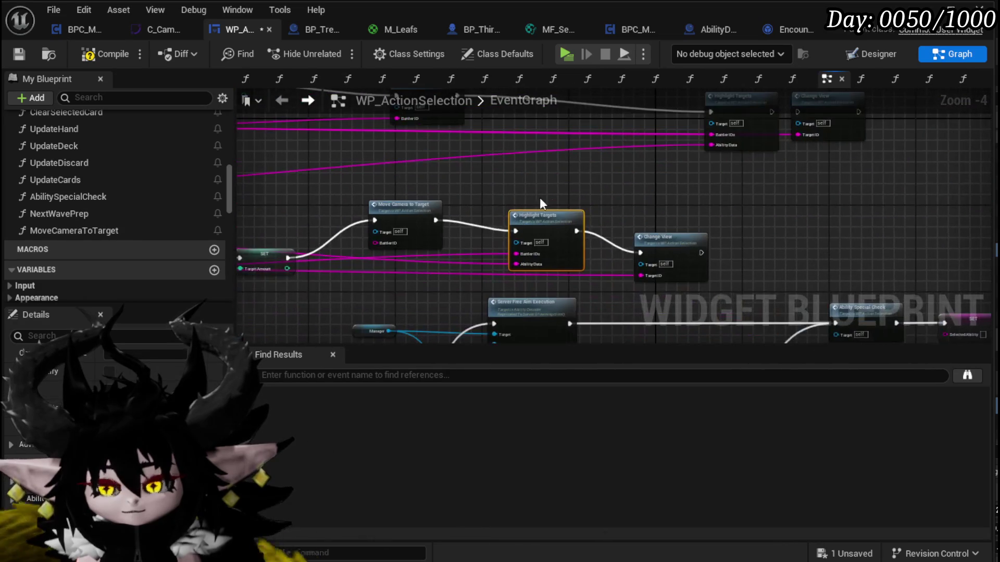
left_click_drag(651, 204, 570, 166)
left_click_drag(468, 170, 458, 171)
- Delete Change View from the lower chain and save WP_ActionSelection
left_click(588, 201)
key("Delete")
scroll(551, 198, "down", 1)
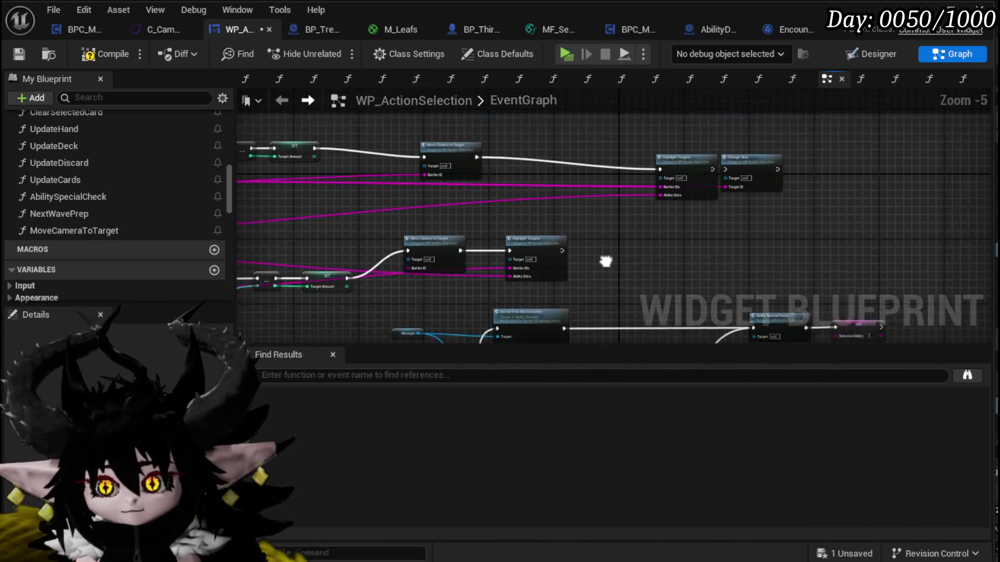
left_click_drag(822, 148, 992, 94)
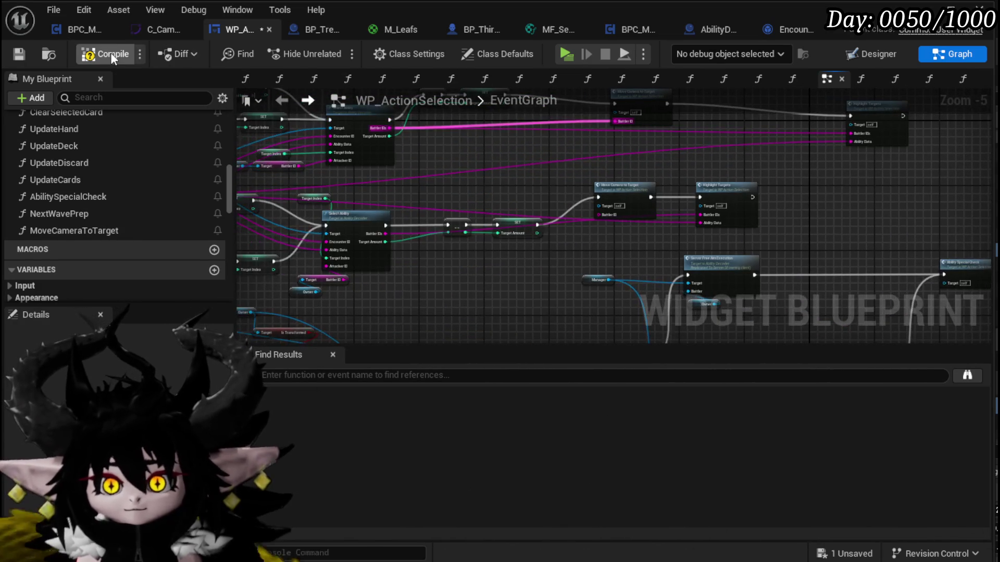
left_click(17, 52)
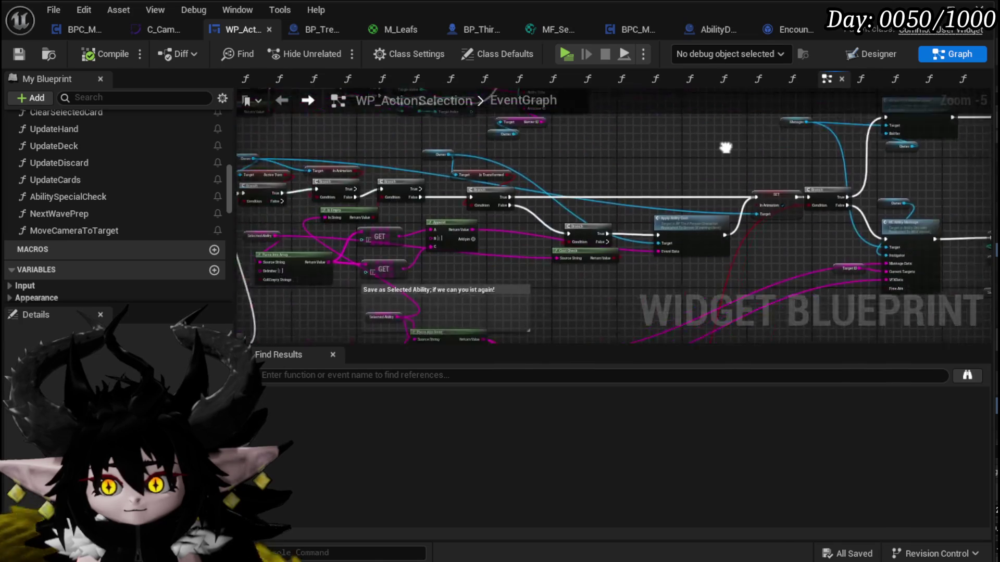
- Look over the Confirm Ability and AbilityExecution nodes, then open the SelectAbilityFromCard function
mouse_move(760, 149)
left_mouse_down()
mouse_move(313, 223)
mouse_move(631, 250)
mouse_move(706, 306)
left_mouse_up()
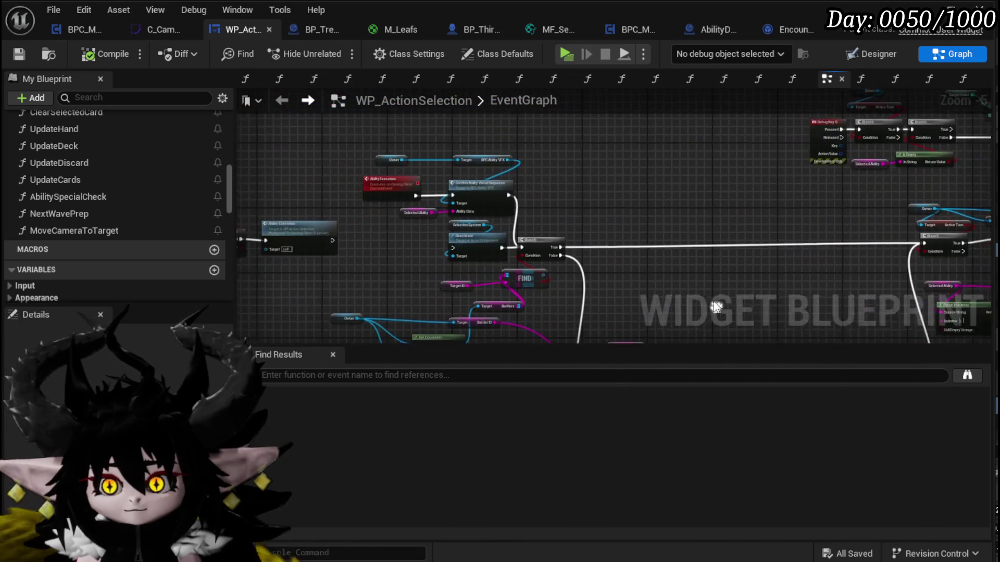
scroll(558, 224, "up", 2)
left_click_drag(560, 224, 685, 248)
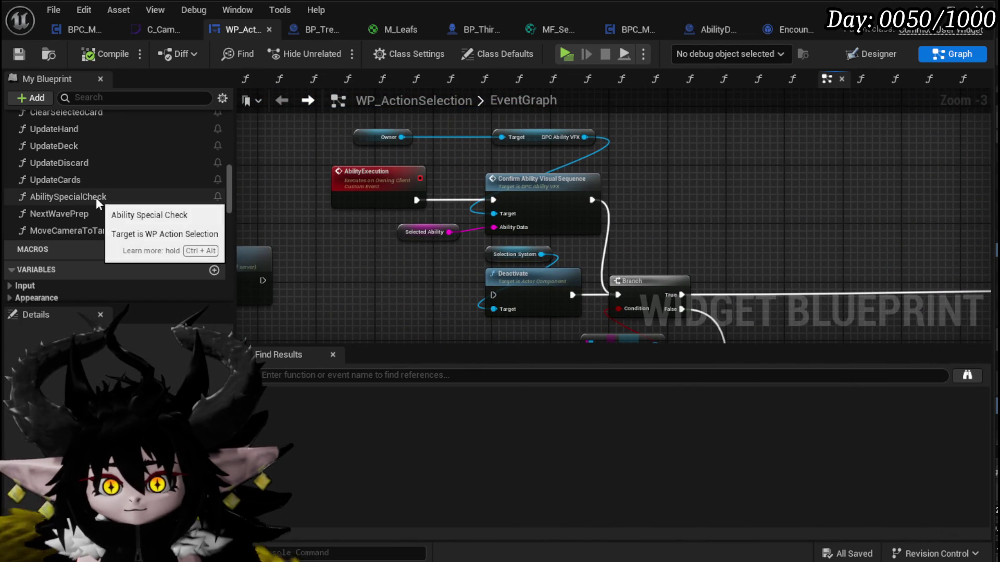
scroll(97, 203, "up", 3)
scroll(97, 203, "up", 5)
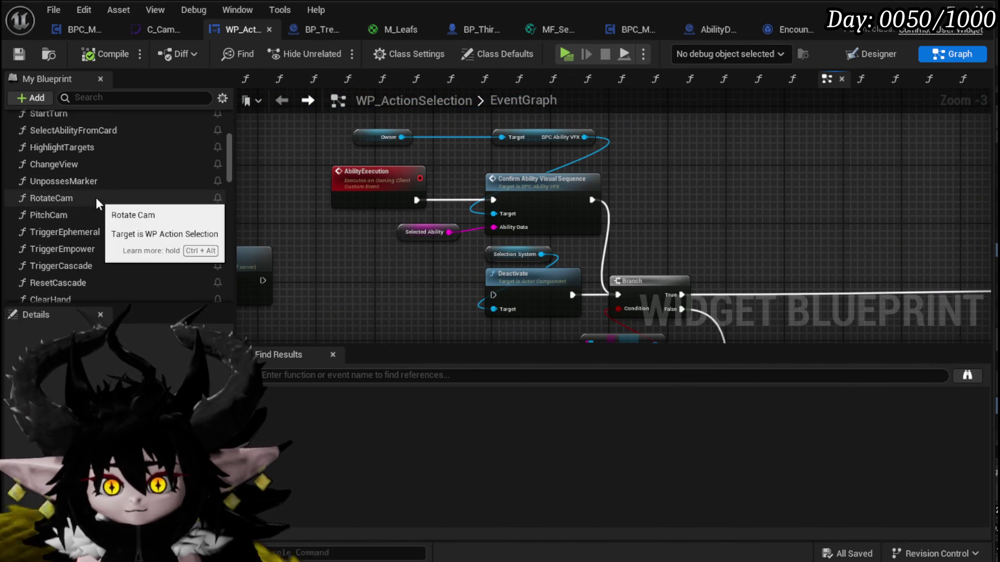
double_click(98, 174)
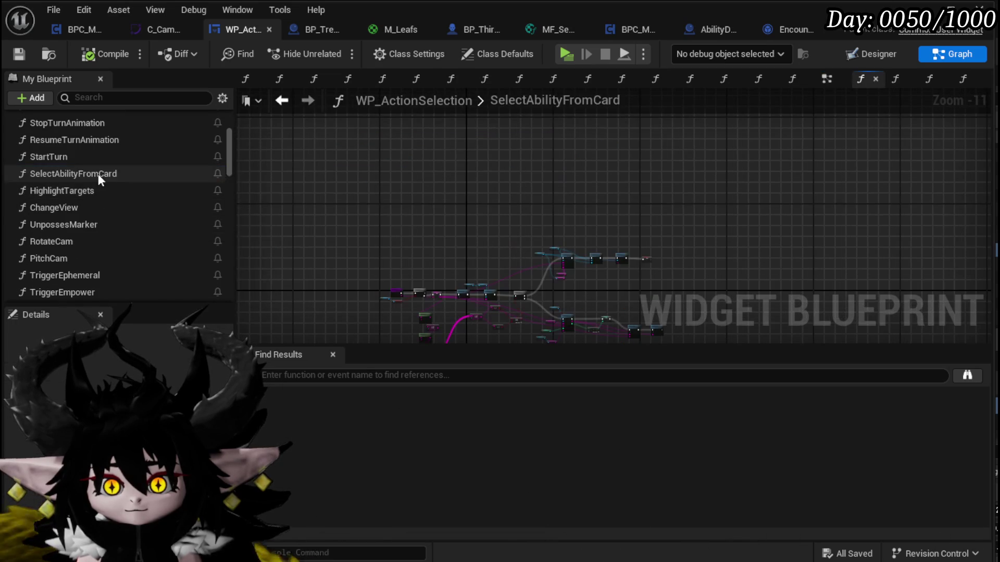
- Inspect the camera nodes: Event Bus Move Camera, Server Posses Cam and Server Set Aim Marker
scroll(562, 245, "up", 7)
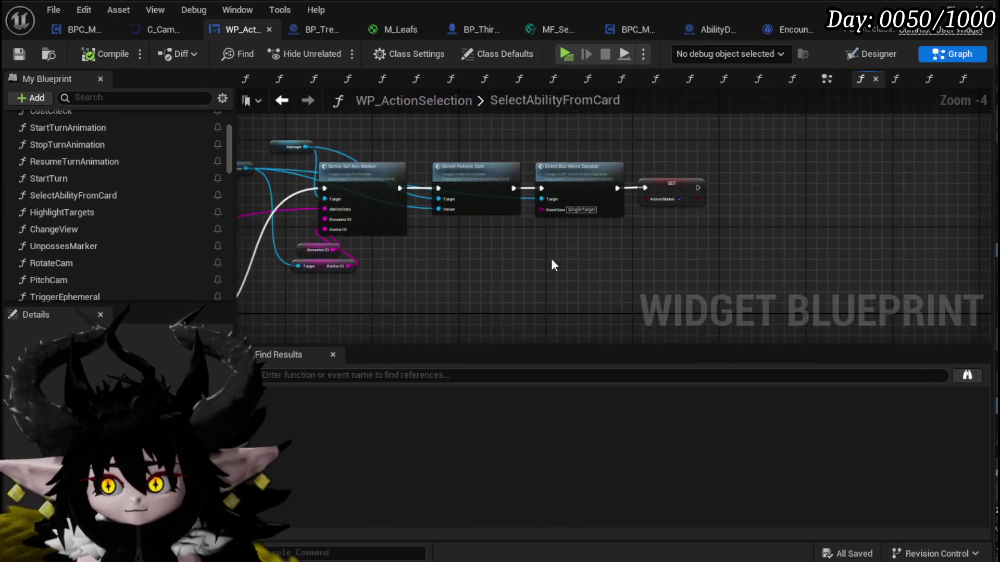
scroll(595, 305, "up", 2)
mouse_move(595, 306)
left_mouse_down()
mouse_move(464, 290)
mouse_move(473, 307)
left_mouse_up()
left_click_drag(471, 203, 485, 313)
mouse_move(463, 118)
left_mouse_down()
mouse_move(496, 140)
mouse_move(740, 120)
left_mouse_up()
left_click_drag(804, 192, 740, 108)
left_click_drag(723, 230, 723, 123)
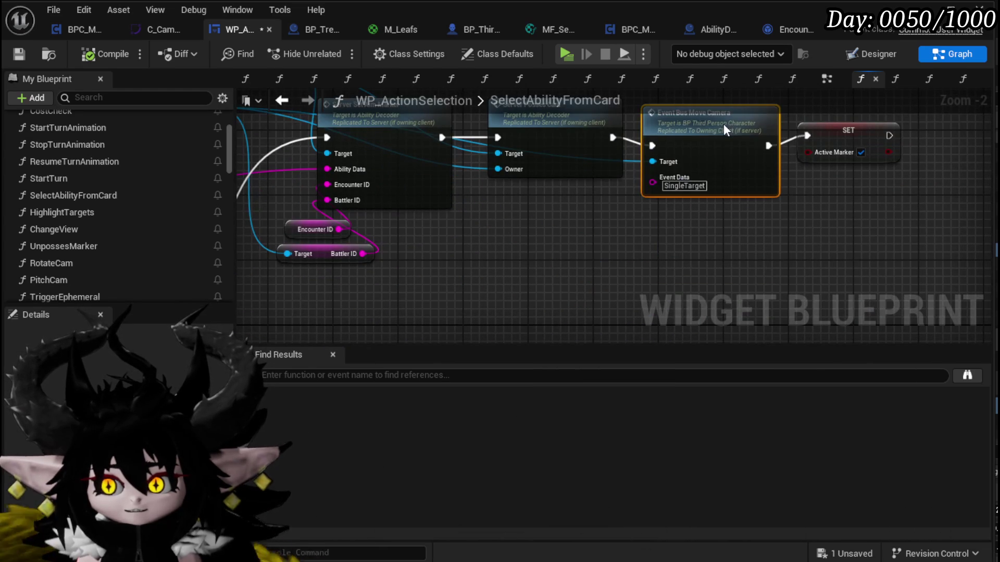
- Survey SET, Highlight Targets, Change View, the GET/==/OR comparison and Parse Into Array nodes
mouse_move(728, 284)
left_mouse_down()
mouse_move(729, 364)
mouse_move(677, 261)
mouse_move(640, 247)
left_mouse_up()
scroll(568, 130, "down", 3)
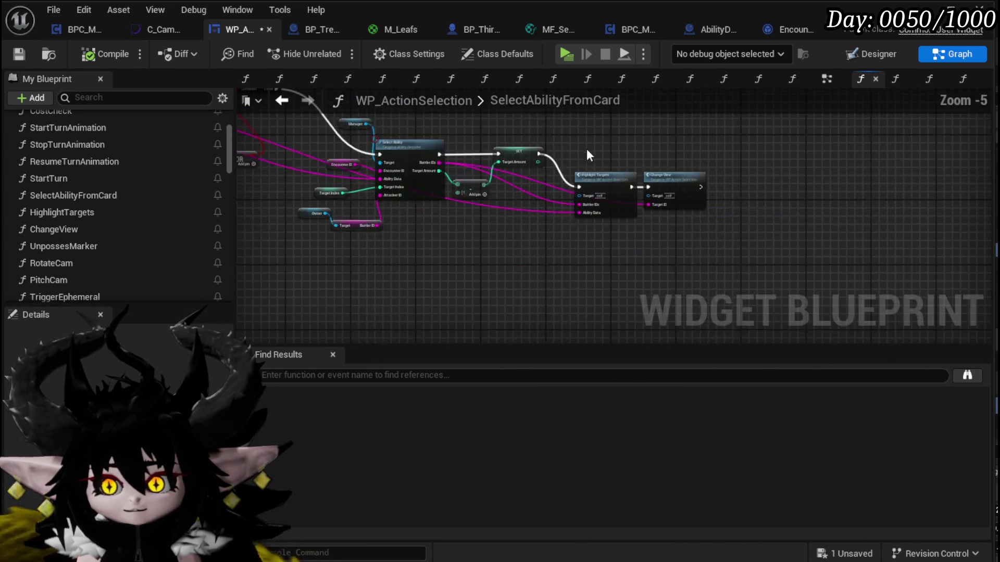
left_click_drag(583, 148, 834, 273)
scroll(488, 233, "up", 2)
left_click_drag(534, 259, 668, 147)
left_click_drag(553, 243, 531, 236)
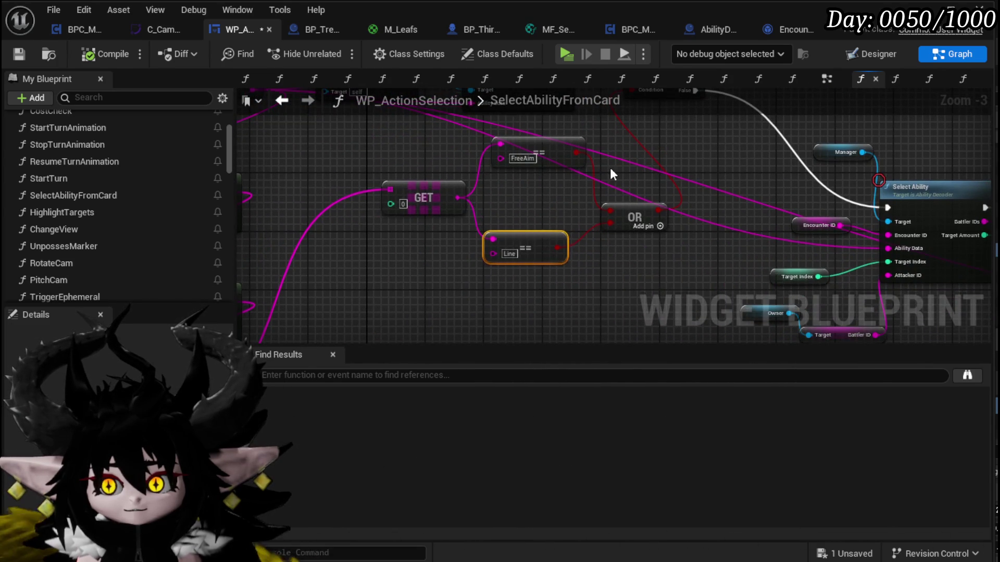
left_click_drag(611, 167, 647, 267)
mouse_move(446, 249)
left_mouse_down()
mouse_move(507, 250)
mouse_move(720, 172)
mouse_move(801, 248)
mouse_move(758, 245)
mouse_move(715, 202)
mouse_move(724, 208)
mouse_move(418, 207)
mouse_move(406, 146)
mouse_move(319, 145)
mouse_move(298, 164)
left_mouse_up()
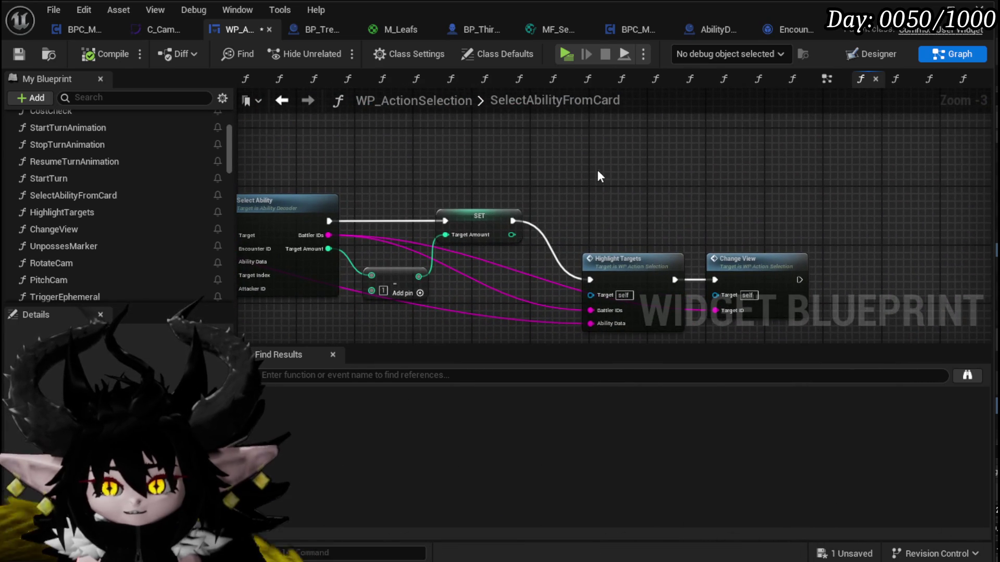
- Paste a Move Camera to Target node between SET and Highlight Targets, unhooking Change View
key("ctrl+v")
mouse_move(527, 204)
left_mouse_down()
mouse_move(484, 186)
mouse_move(429, 211)
left_mouse_up()
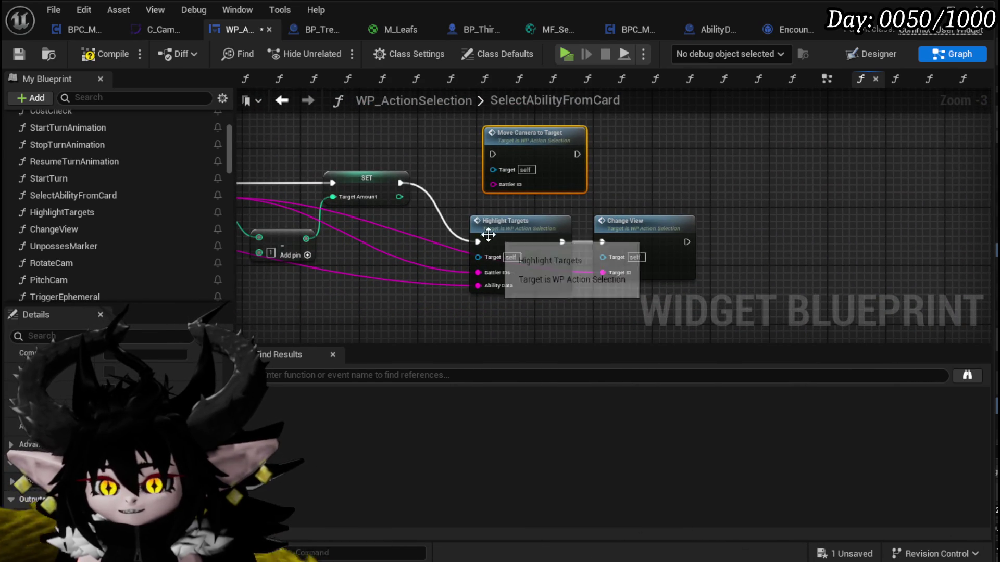
mouse_move(639, 229)
left_mouse_down()
mouse_move(636, 243)
mouse_move(856, 244)
left_mouse_up()
left_click_drag(530, 240, 682, 224)
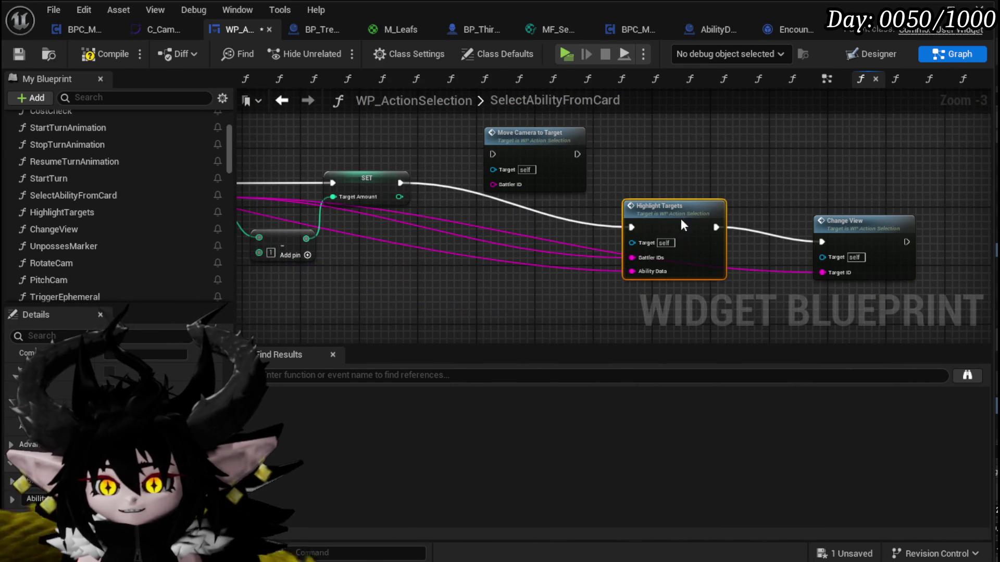
mouse_move(399, 182)
left_mouse_down()
mouse_move(493, 156)
mouse_move(518, 193)
left_mouse_up()
left_click_drag(398, 184, 475, 187)
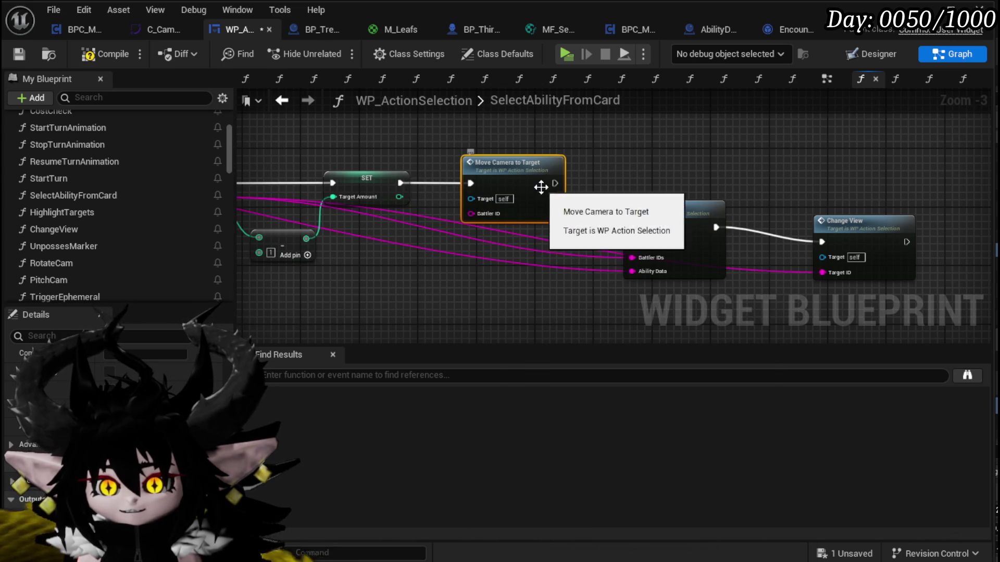
left_click(636, 231)
key("q")
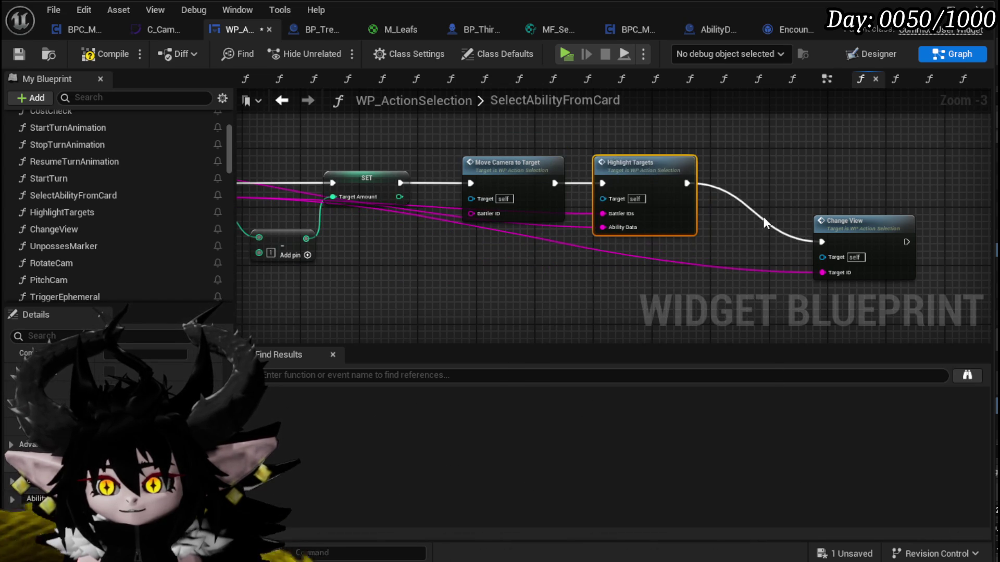
left_click_drag(822, 241, 858, 255)
scroll(785, 219, "down", 3)
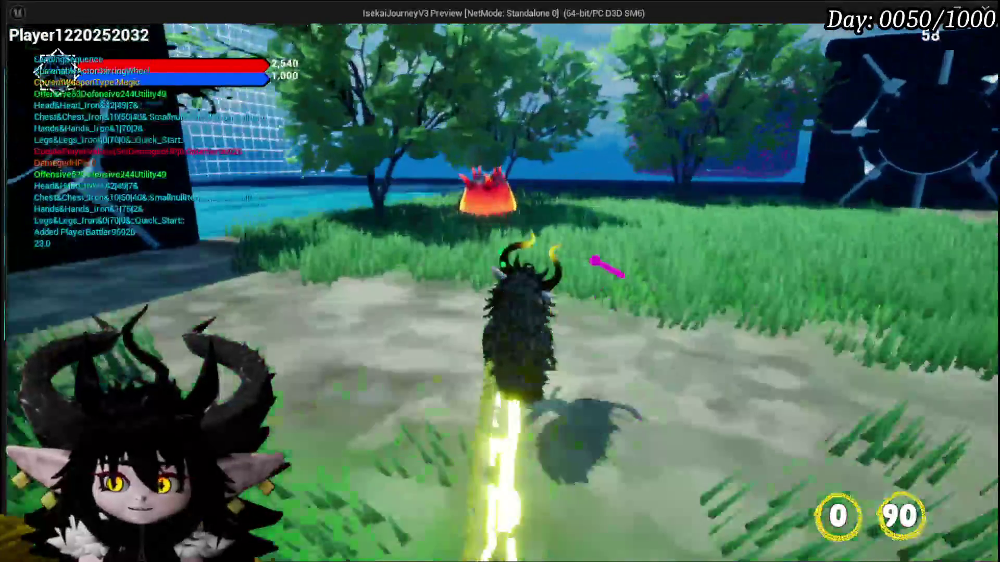
- Run to the fire enemy, start combat, and play the Adrenaline and fire attack cards
key("w")
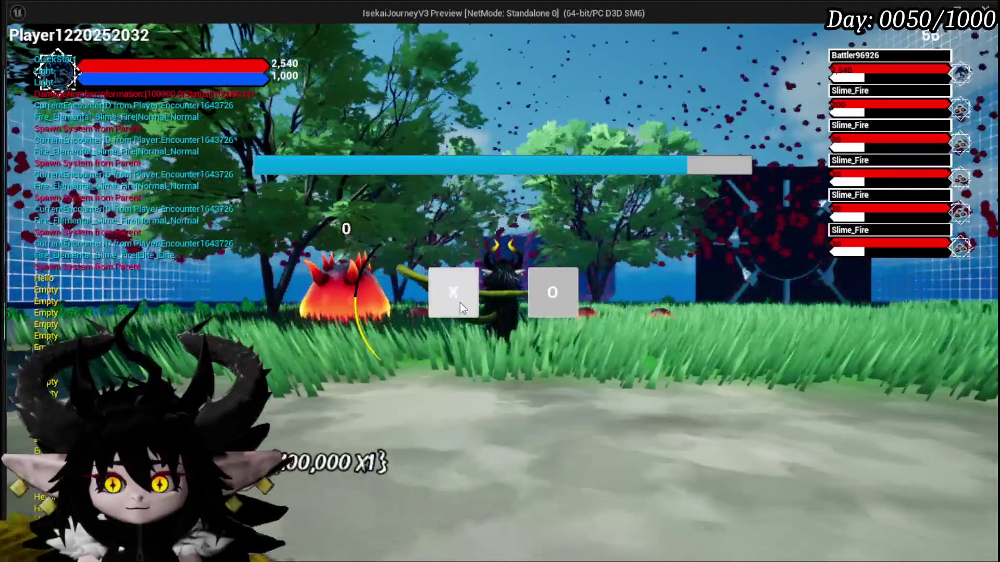
left_click(461, 302)
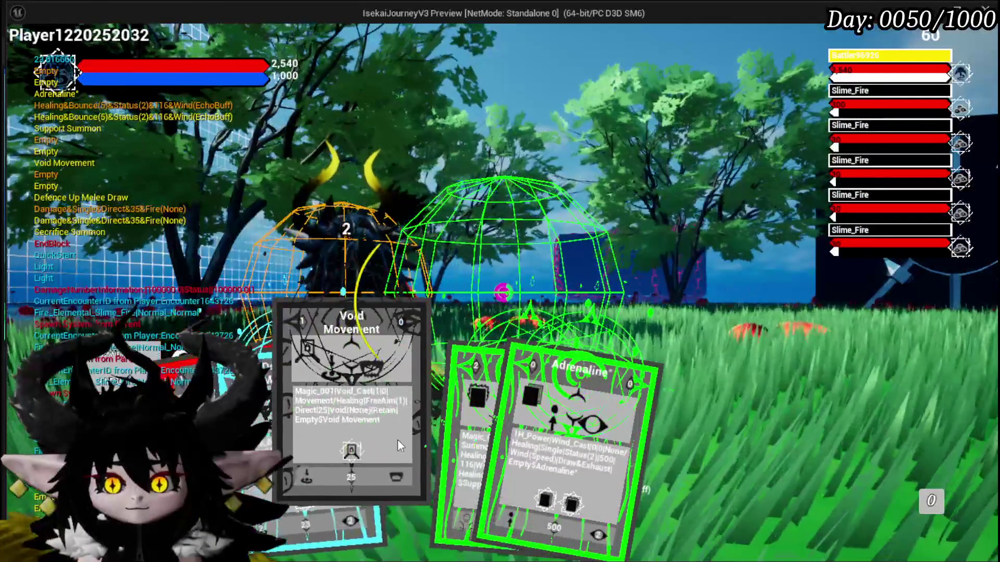
left_click(478, 435)
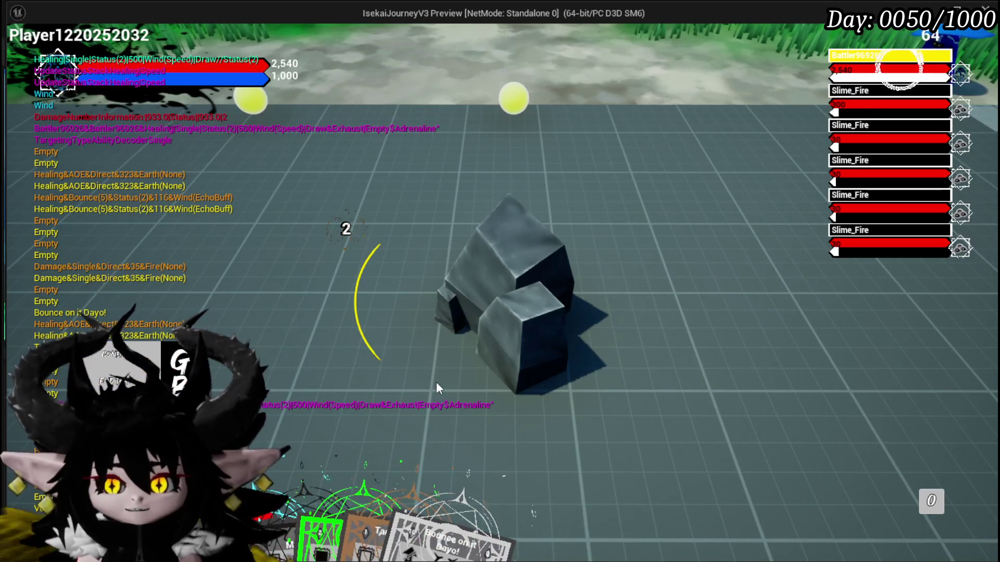
mouse_move(393, 485)
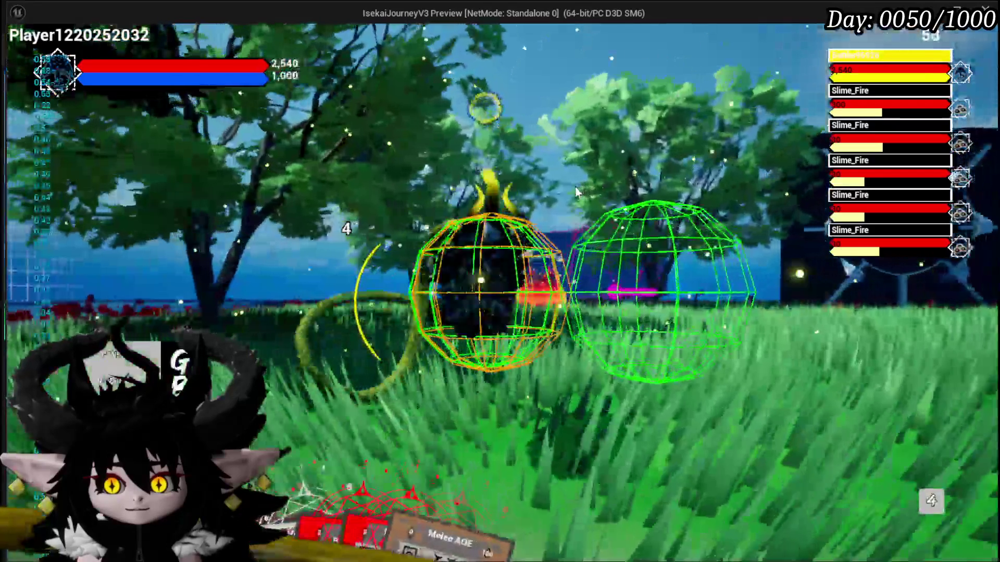
mouse_move(352, 425)
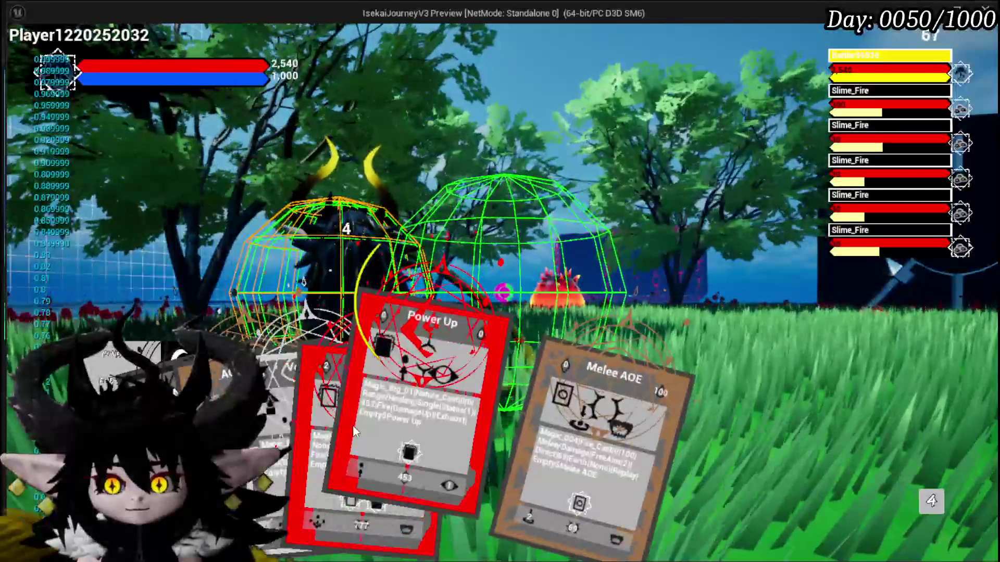
left_click(327, 411)
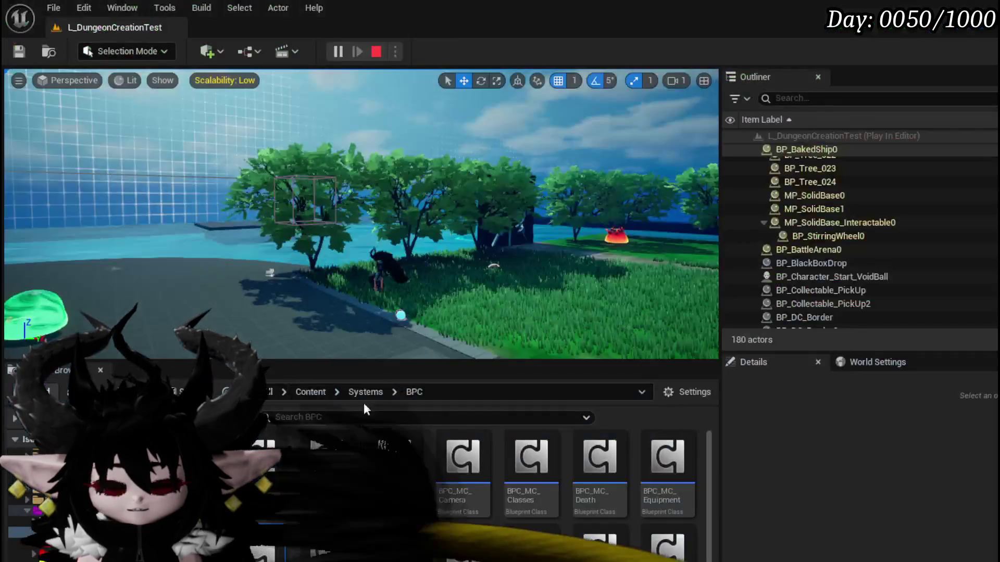
- Stop the game preview and save the level
key("Escape")
left_click(20, 50)
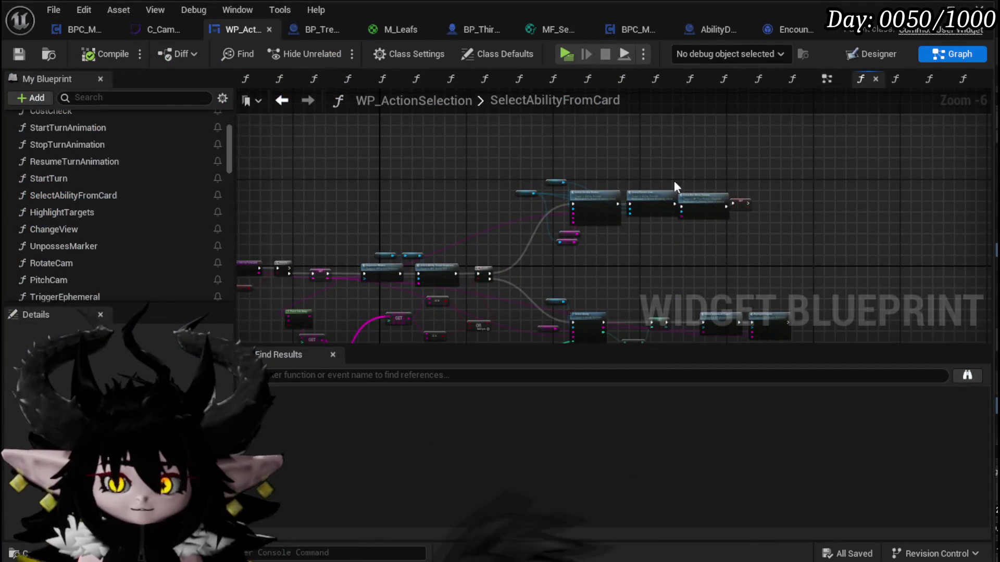
scroll(675, 187, "up", 4)
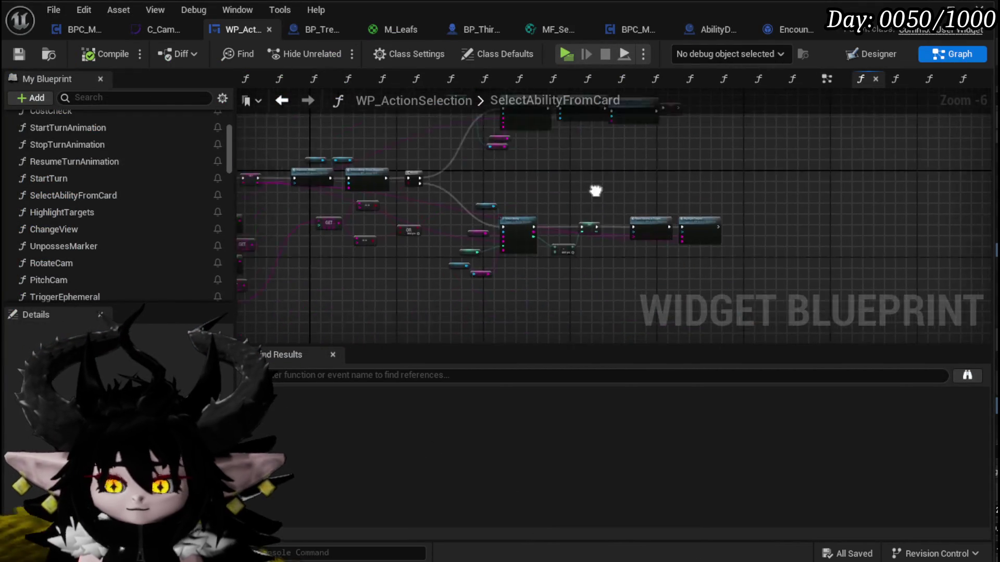
- Wire battler data into Move Camera to Target in SelectAbilityFromCard, then compile and save
scroll(435, 295, "up", 2)
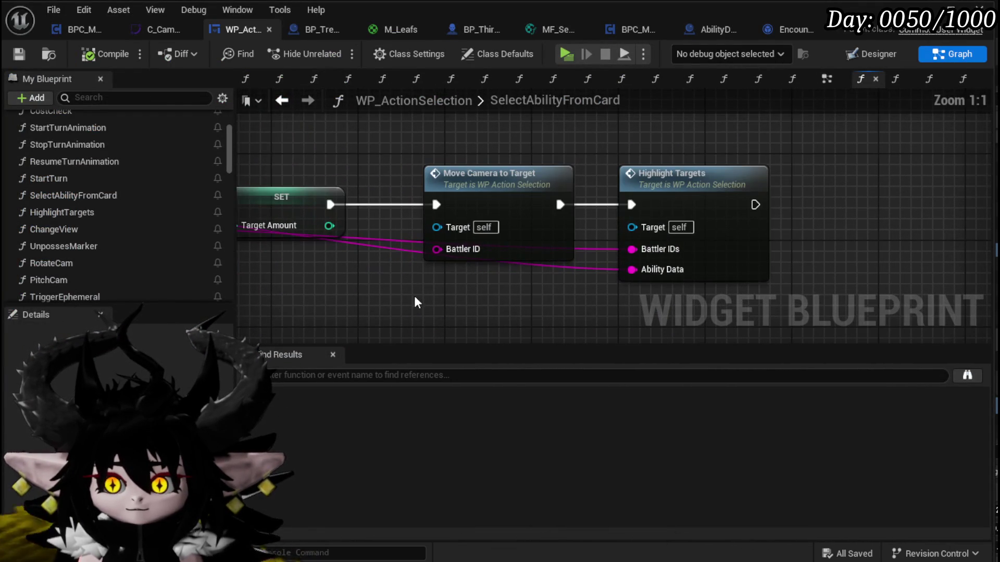
scroll(533, 304, "down", 1)
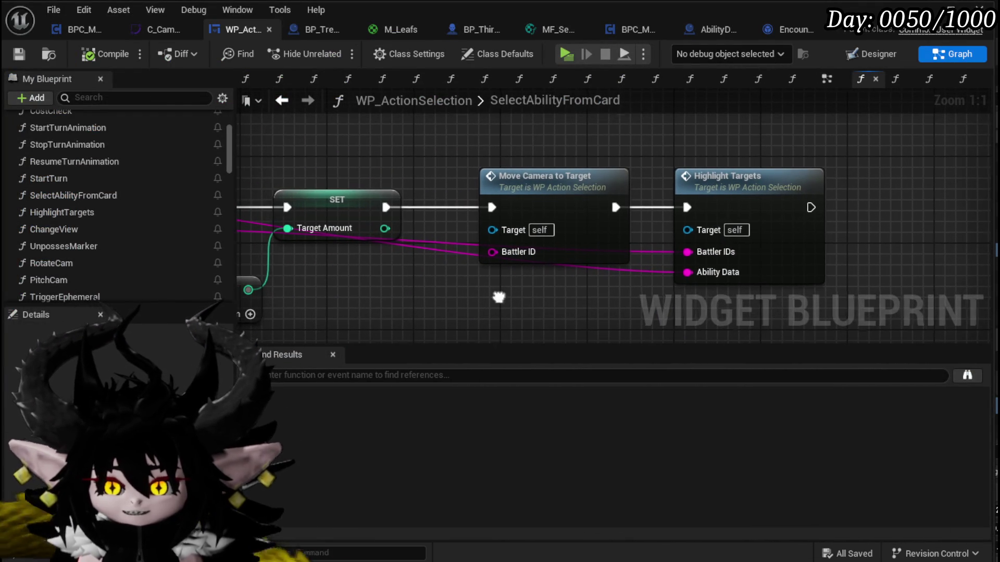
scroll(498, 296, "up", 1)
mouse_move(640, 259)
left_mouse_down()
mouse_move(493, 262)
mouse_move(454, 284)
left_mouse_up()
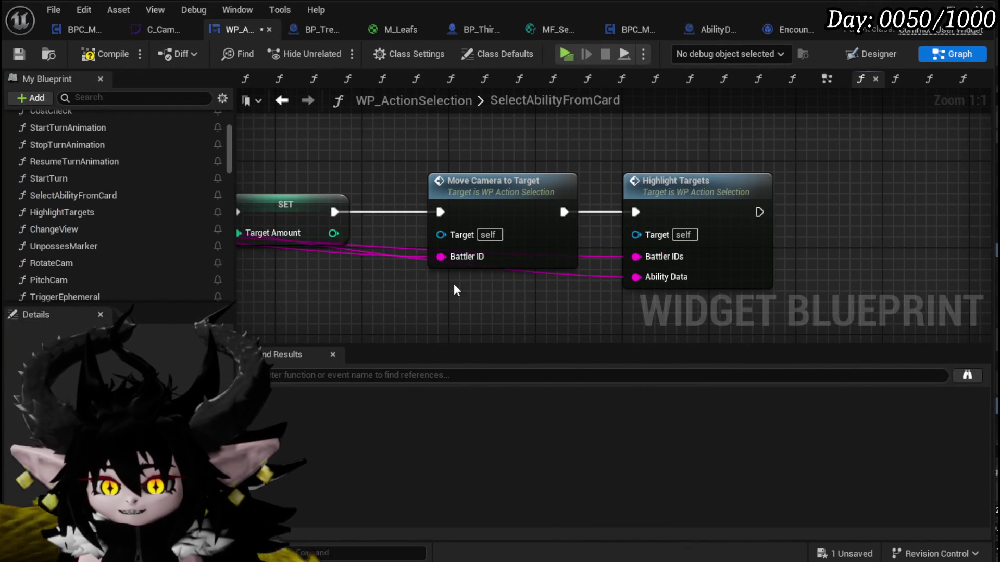
scroll(454, 283, "down", 3)
left_click(531, 205)
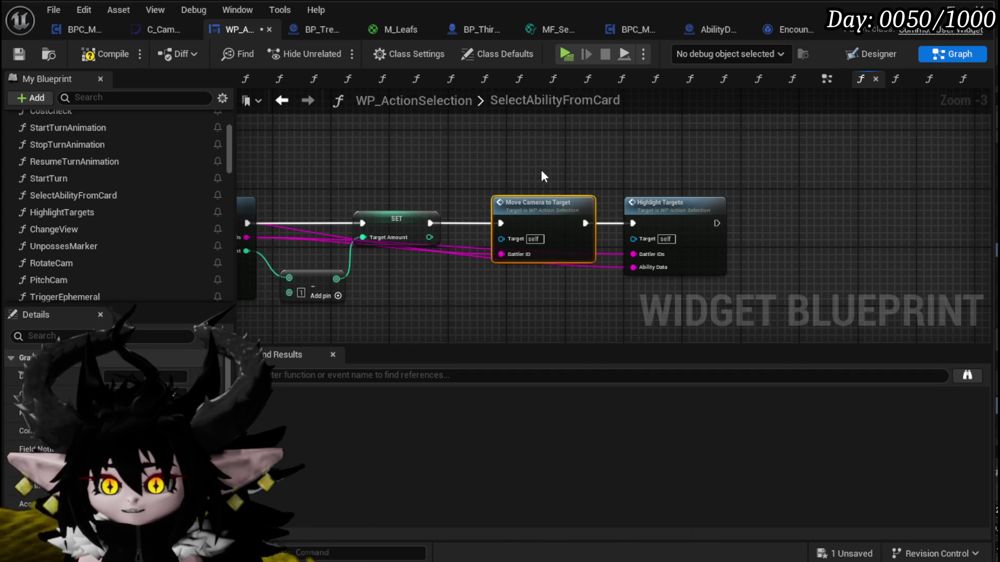
mouse_move(582, 199)
left_mouse_down()
mouse_move(551, 214)
mouse_move(506, 268)
mouse_move(567, 219)
mouse_move(267, 297)
left_mouse_up()
left_click(109, 52)
left_click(20, 54)
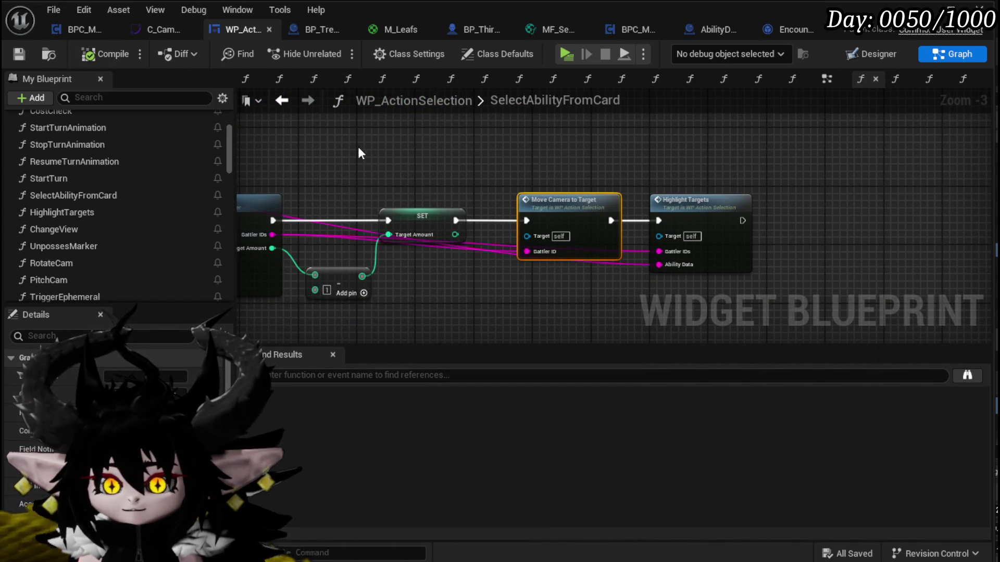
- Feed the Battler ID into Move Camera to Target in the EventGraph, compile, save, and start Play
mouse_move(482, 208)
left_mouse_down()
mouse_move(421, 200)
mouse_move(638, 198)
left_mouse_up()
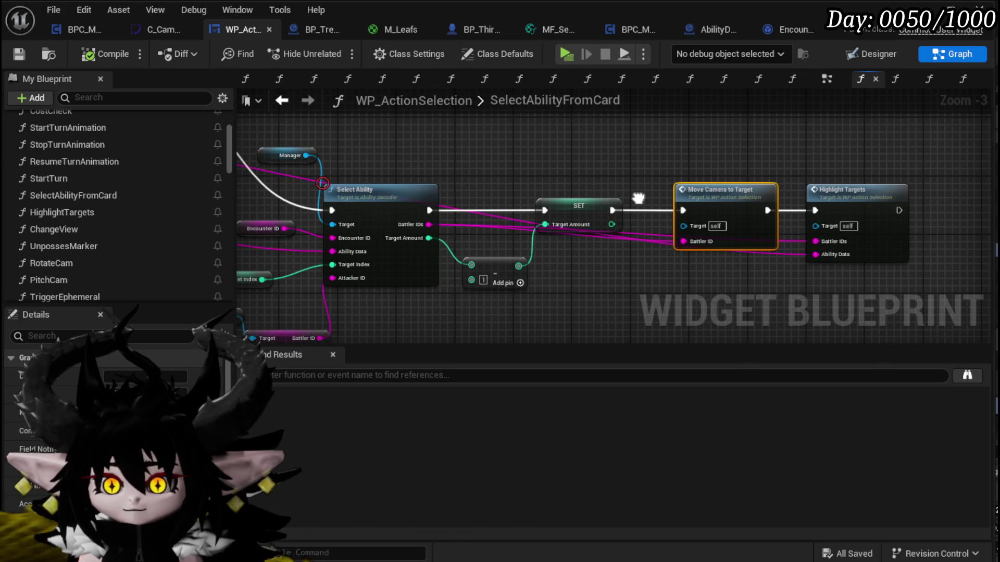
left_click_drag(469, 157, 409, 174)
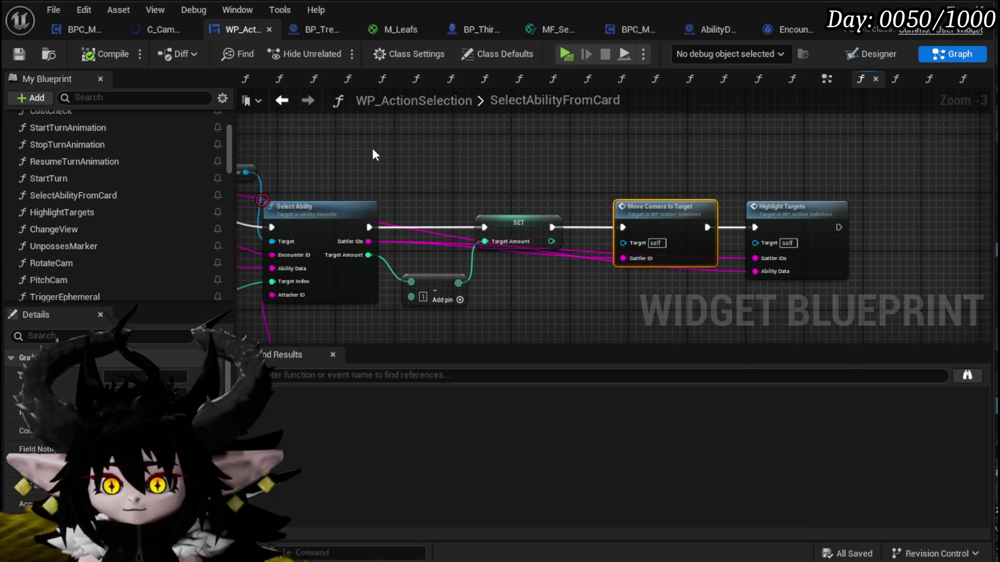
left_click(291, 104)
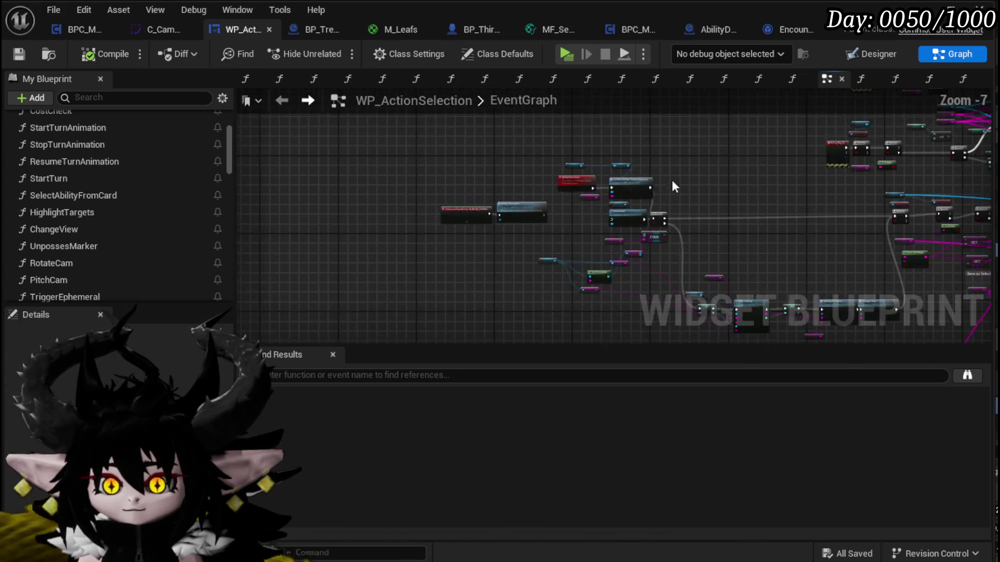
scroll(333, 262, "up", 6)
left_click_drag(696, 242, 441, 236)
left_click(93, 55)
left_click(18, 55)
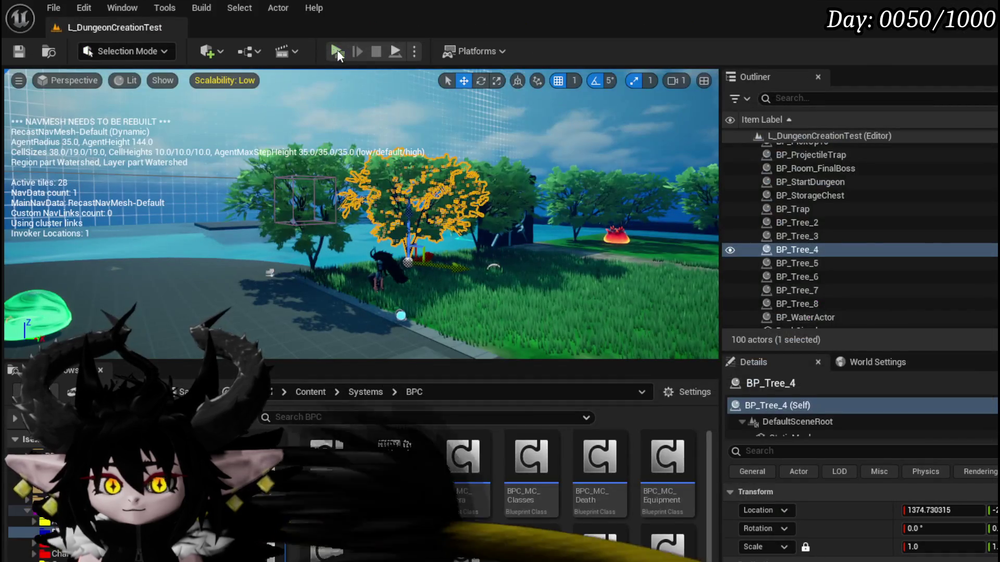
left_click(336, 49)
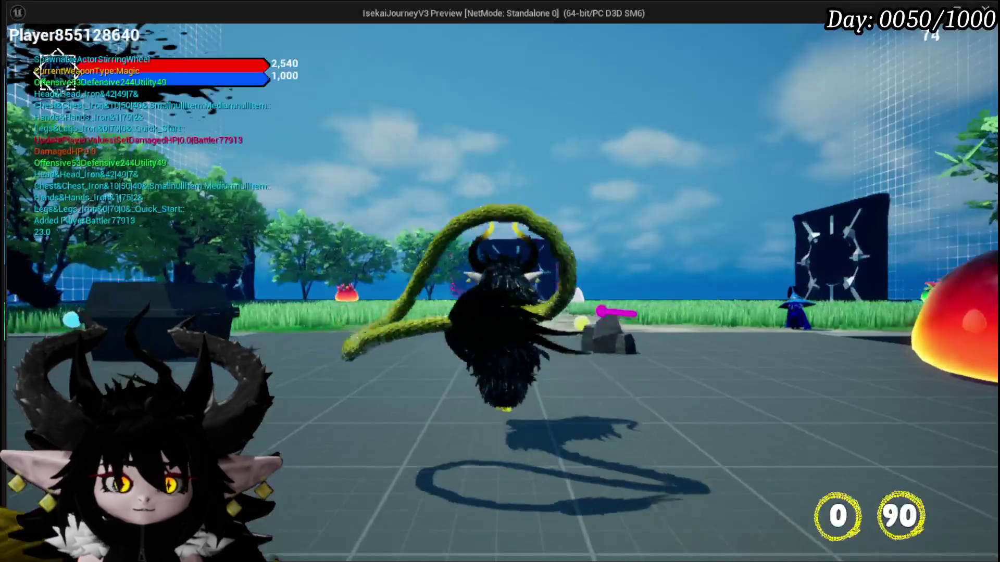
- Run to a fire slime and fight the battle, then stop the preview and save the level
key("w")
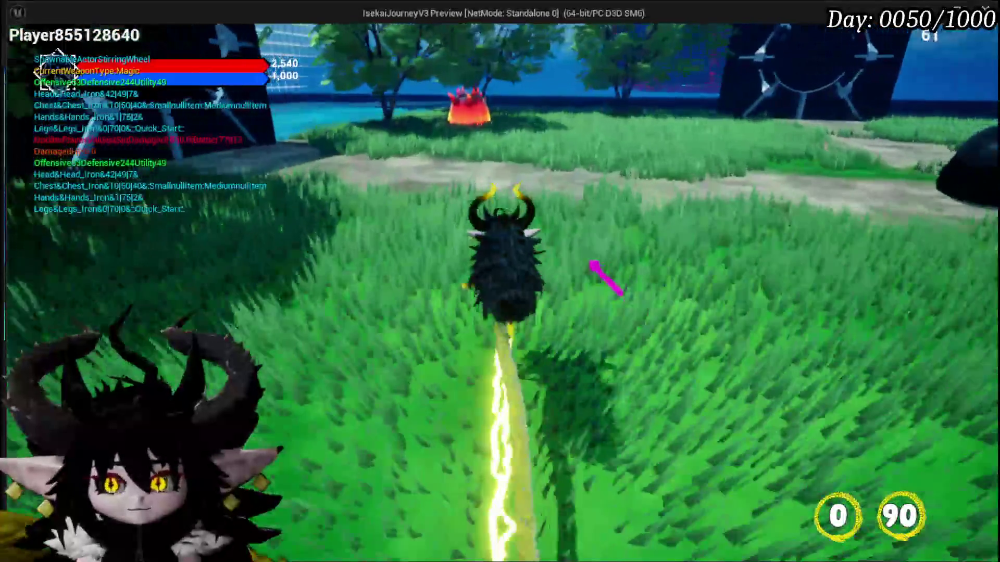
key("w")
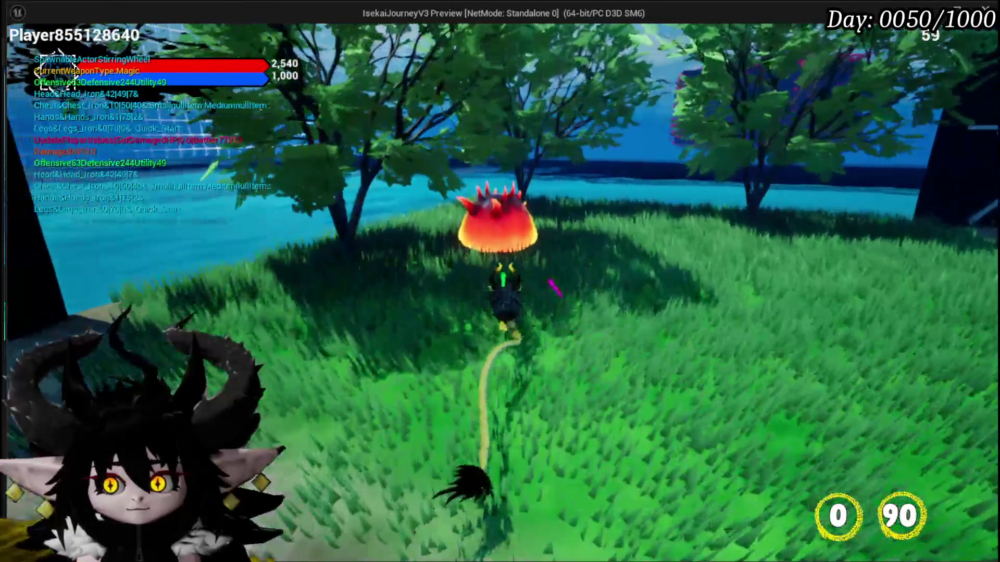
key("w")
left_click(500, 281)
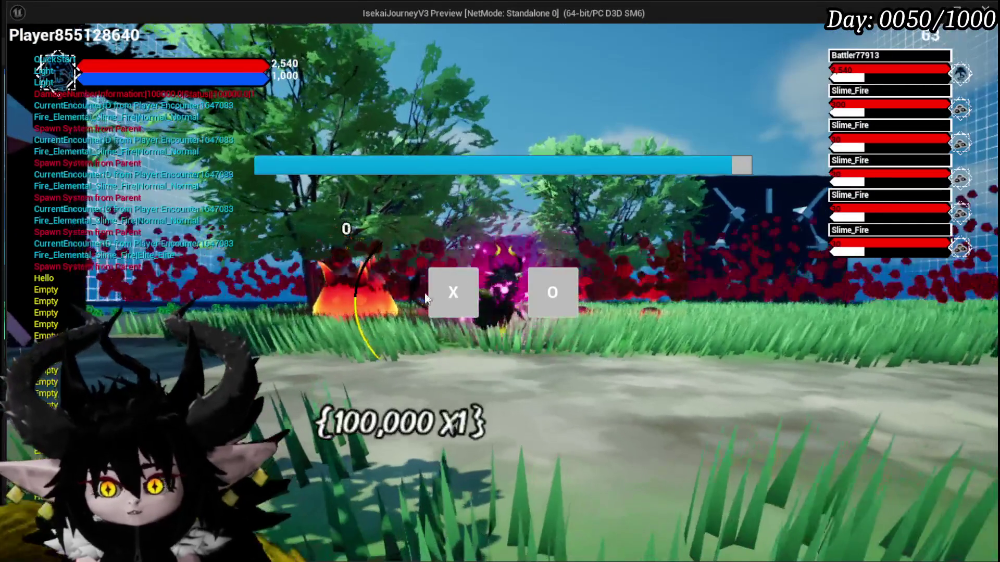
left_click(435, 292)
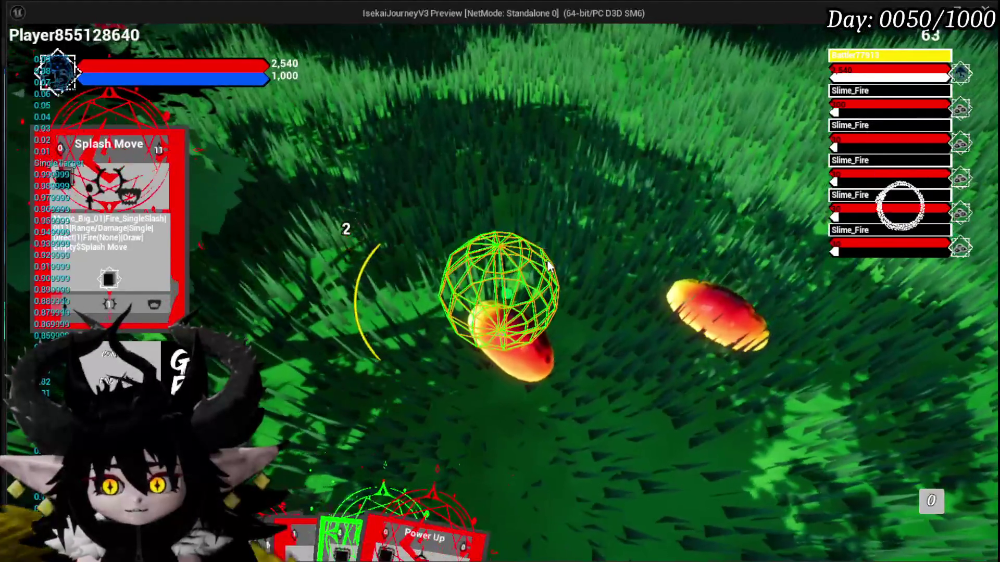
key("Escape")
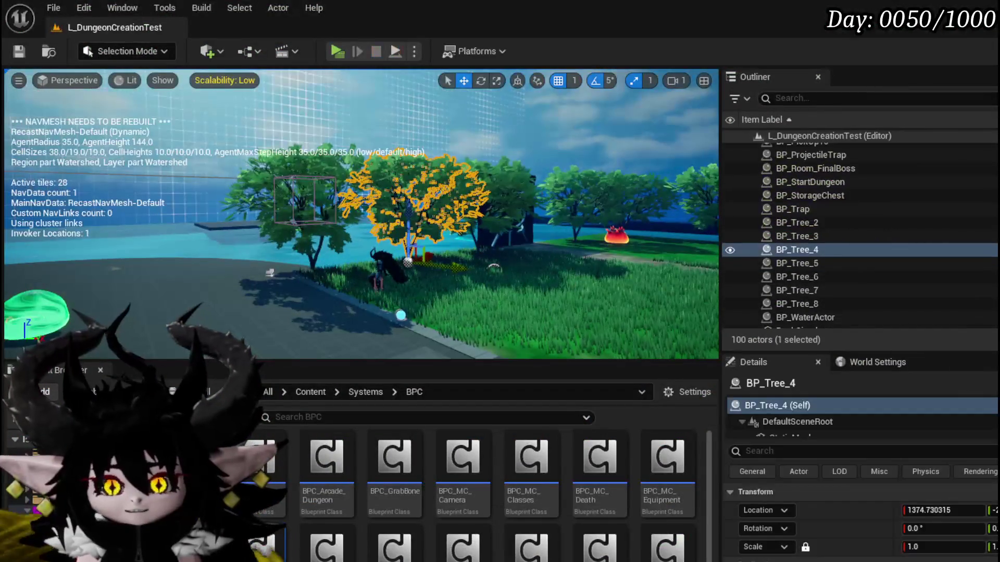
left_click(28, 51)
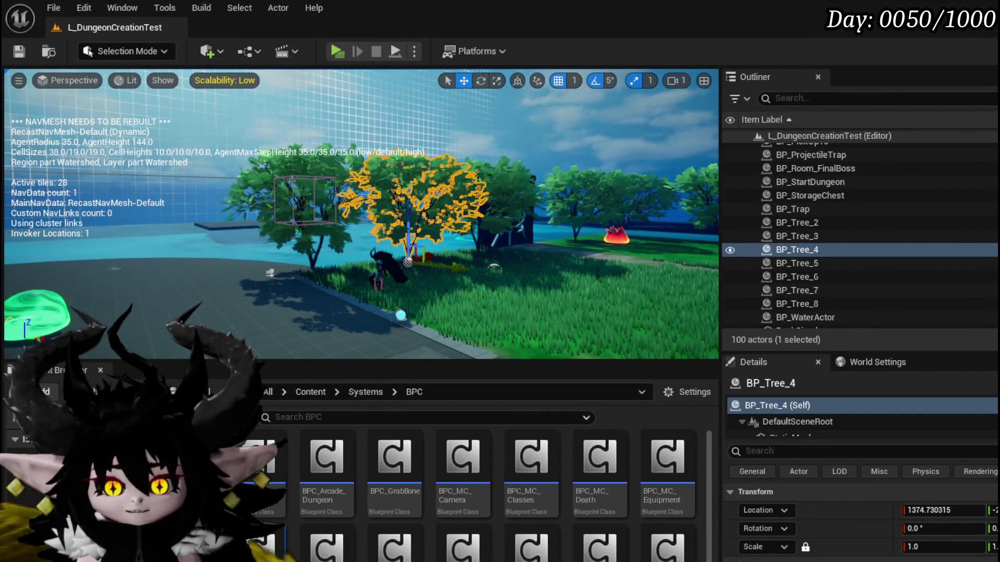
- In C_CameraLerp, move keys to (0.2, 0.7) and (0.4, 0.9), then lower the 0.2 key to 0.6
double_click(252, 480)
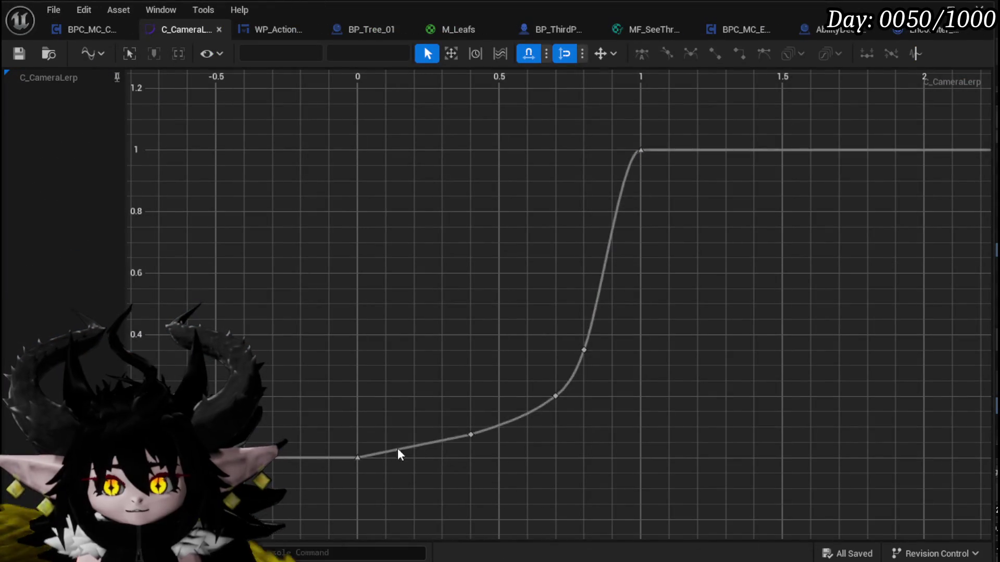
left_click(471, 434)
left_click_drag(469, 436, 411, 226)
mouse_move(508, 437)
left_mouse_down()
mouse_move(557, 392)
mouse_move(475, 215)
mouse_move(447, 212)
left_mouse_up()
left_click(583, 349)
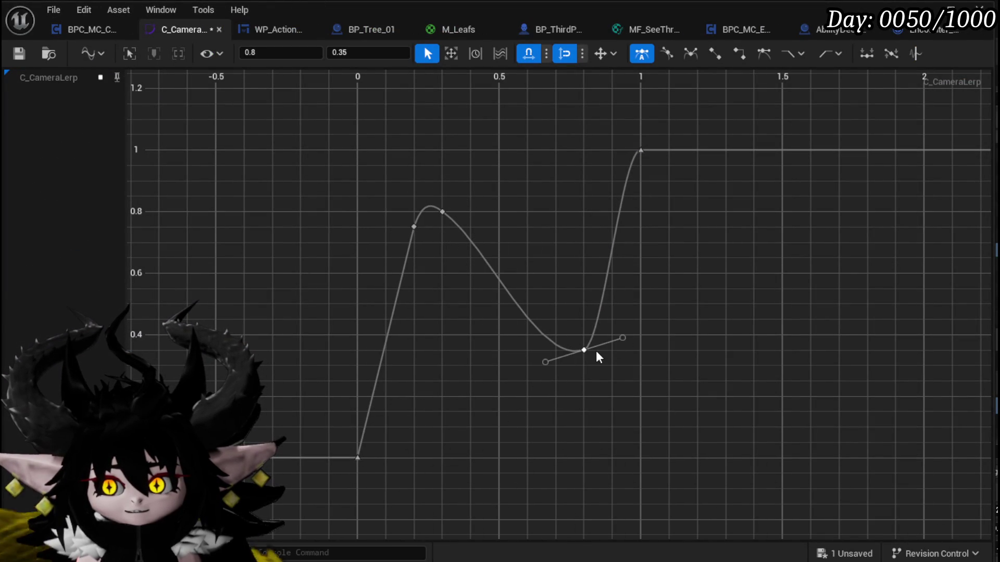
mouse_move(582, 350)
left_mouse_down()
mouse_move(498, 190)
mouse_move(470, 179)
left_mouse_up()
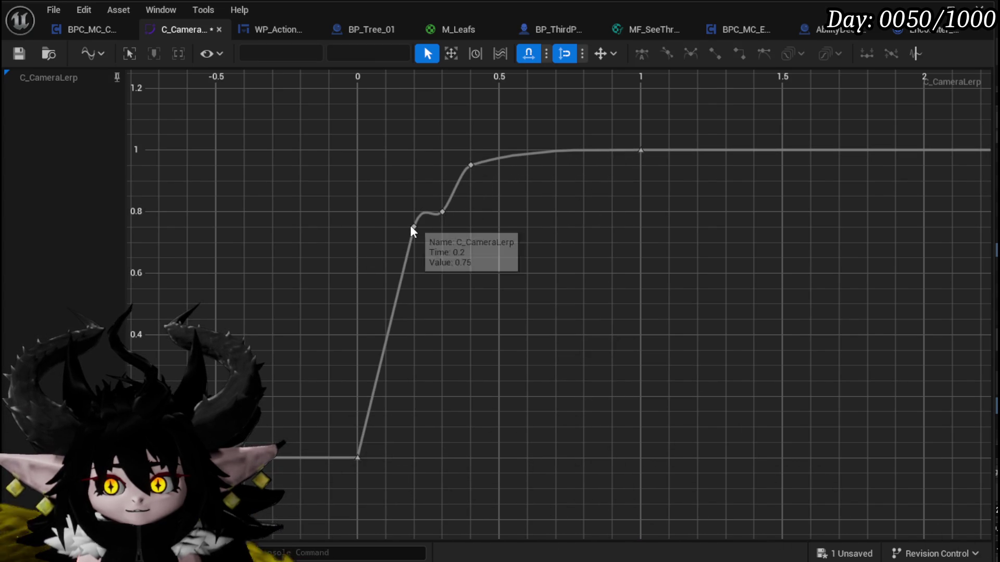
left_click(412, 227)
mouse_move(410, 225)
left_mouse_down()
mouse_move(395, 258)
mouse_move(407, 274)
mouse_move(392, 272)
mouse_move(403, 276)
left_mouse_up()
- Shift the 0.4 key to 0.6, make the key at 0.4 reach 0.85, and close the curve
left_click(470, 166)
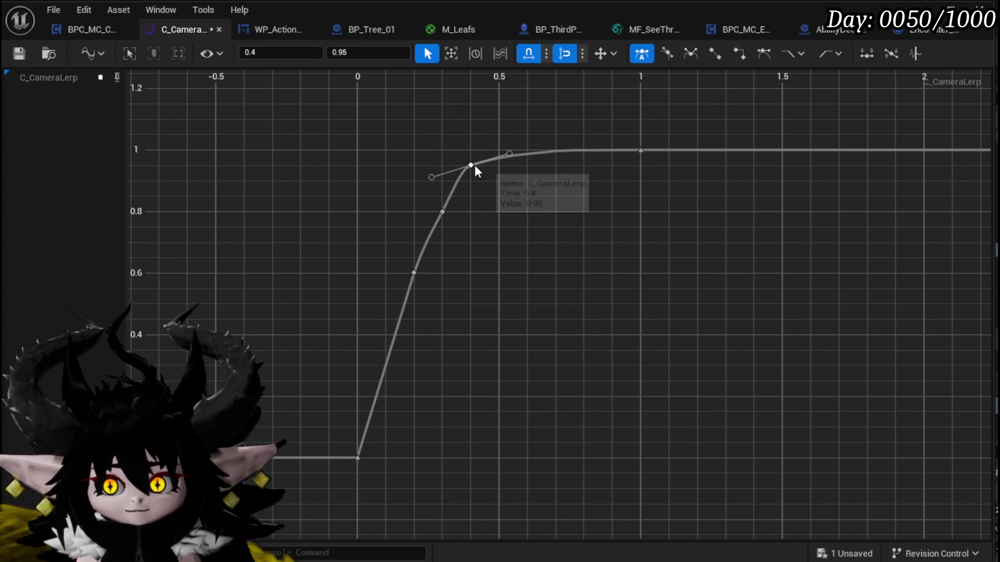
mouse_move(472, 167)
left_mouse_down()
mouse_move(535, 172)
mouse_move(527, 170)
left_mouse_up()
left_click(443, 212)
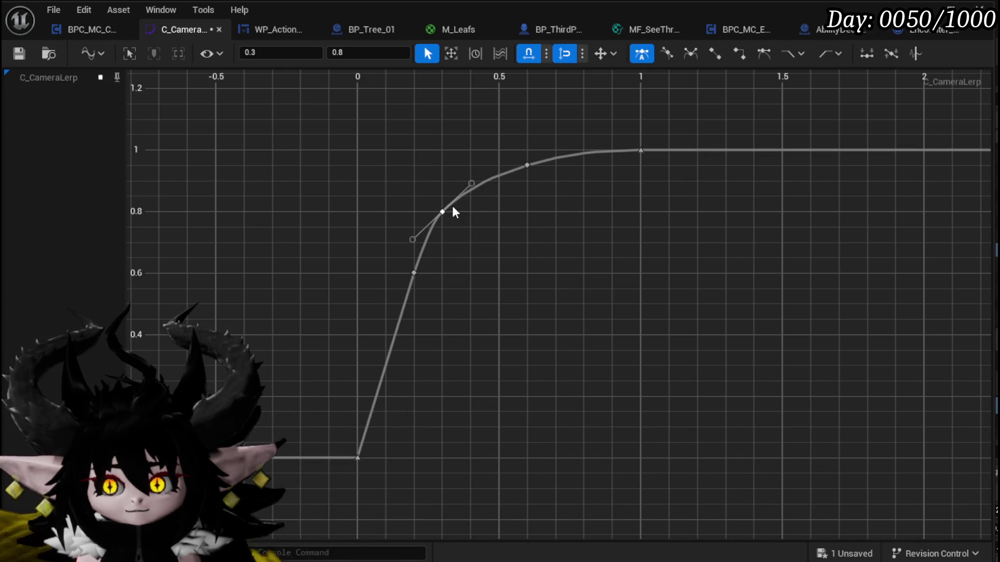
left_click_drag(446, 210, 446, 196)
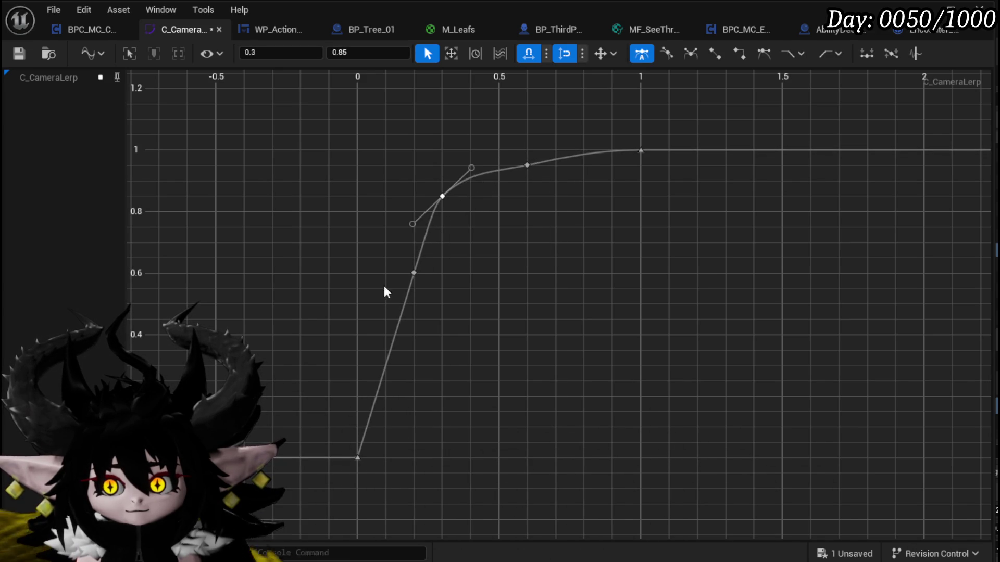
left_click_drag(570, 137, 570, 139)
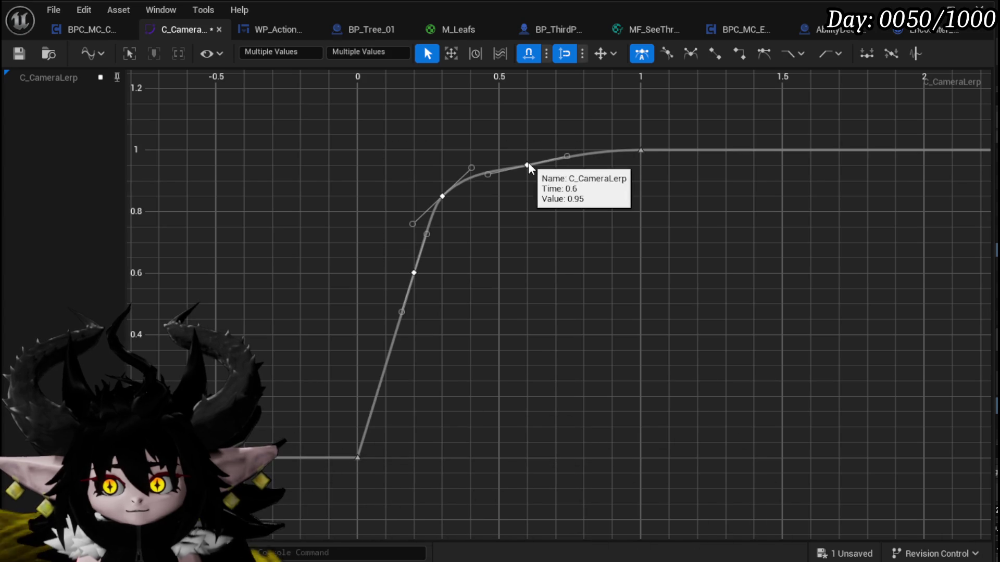
right_click(528, 162)
left_click(576, 346)
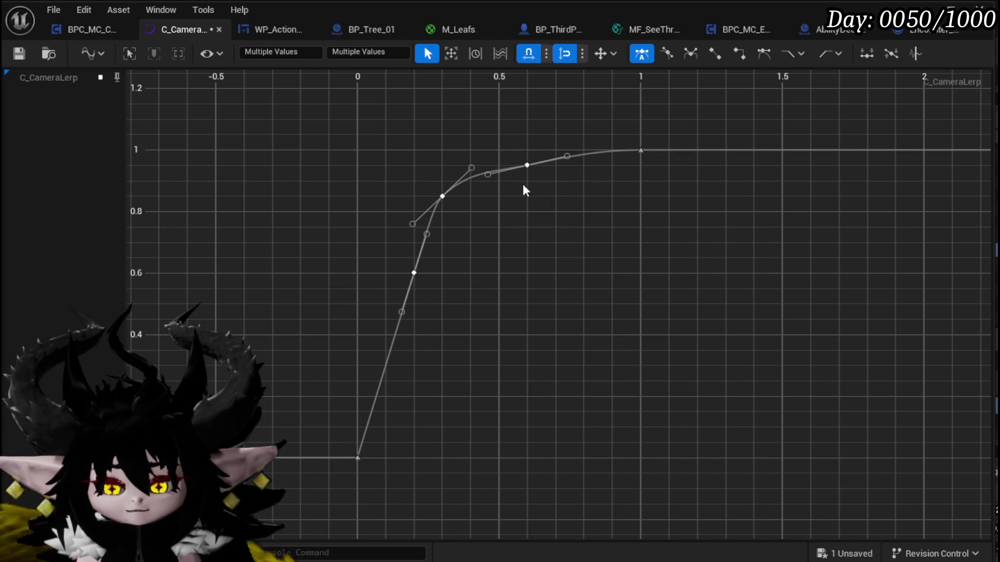
left_click(443, 197)
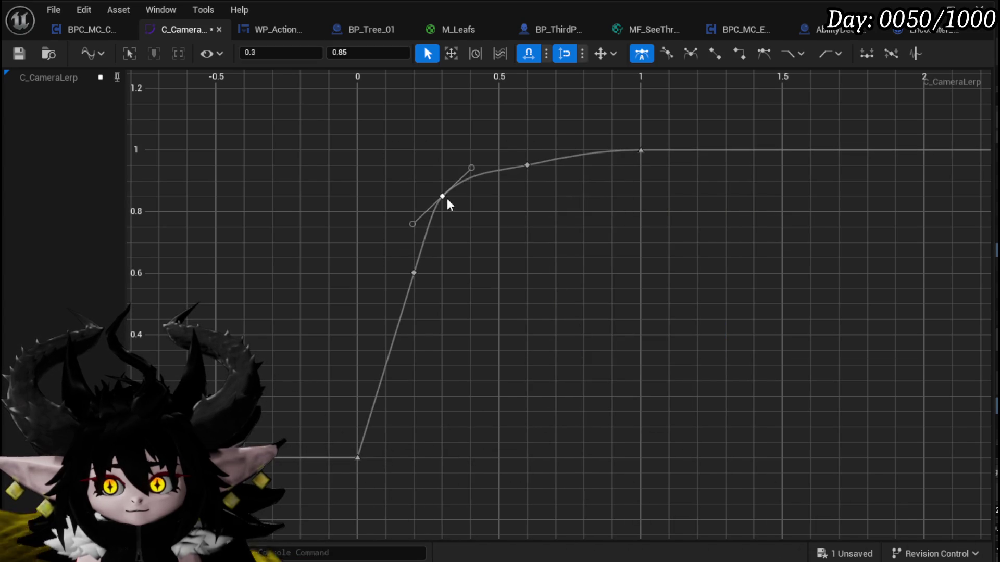
left_click_drag(444, 197, 475, 198)
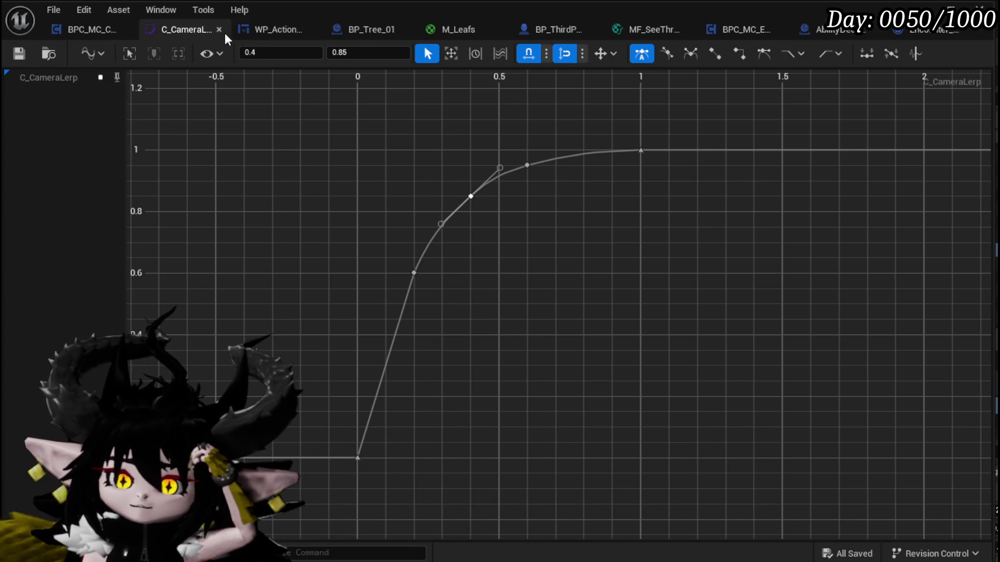
left_click(219, 30)
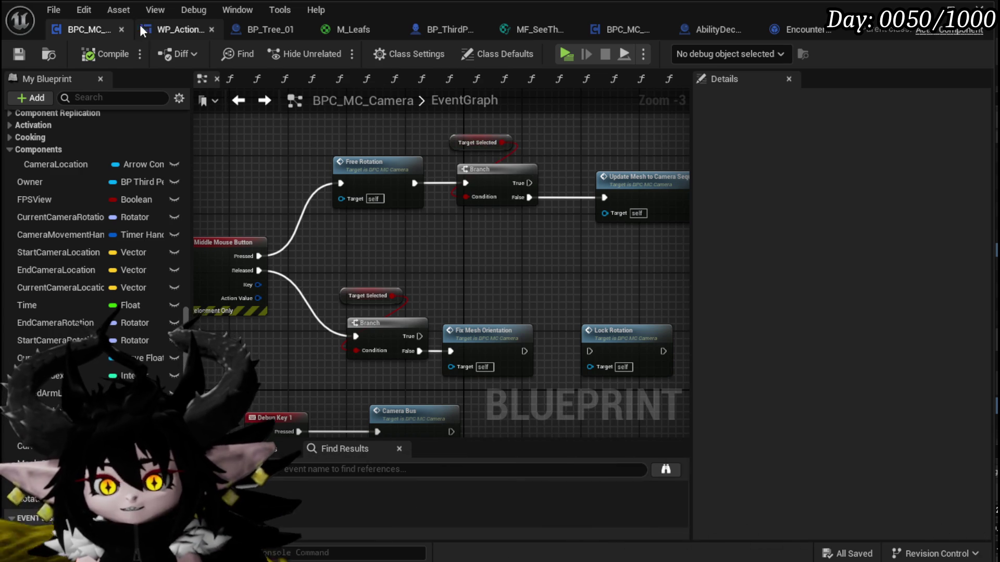
- In MoveCameraToTarget, move the Owner, Get Encounter and Target nodes left, then return to BPC_MC_Camera
left_click(157, 29)
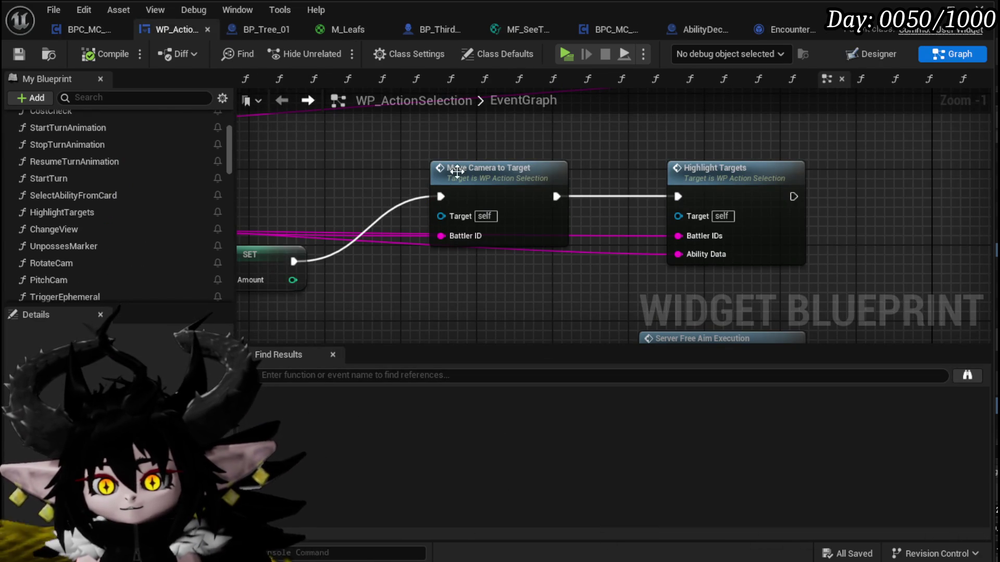
double_click(489, 197)
left_click(322, 269)
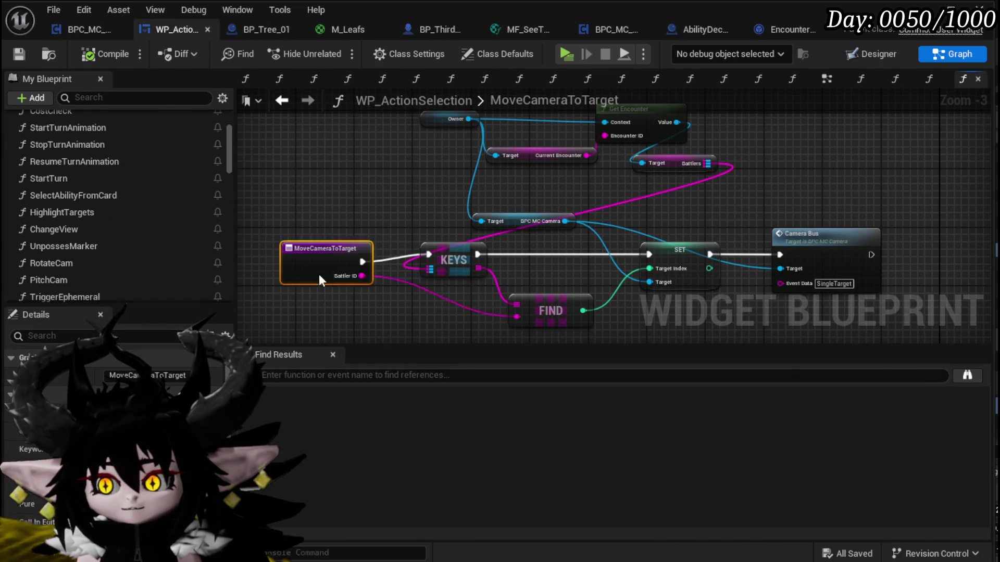
mouse_move(705, 217)
left_mouse_down()
mouse_move(746, 230)
mouse_move(654, 223)
left_mouse_up()
left_click_drag(341, 219, 666, 128)
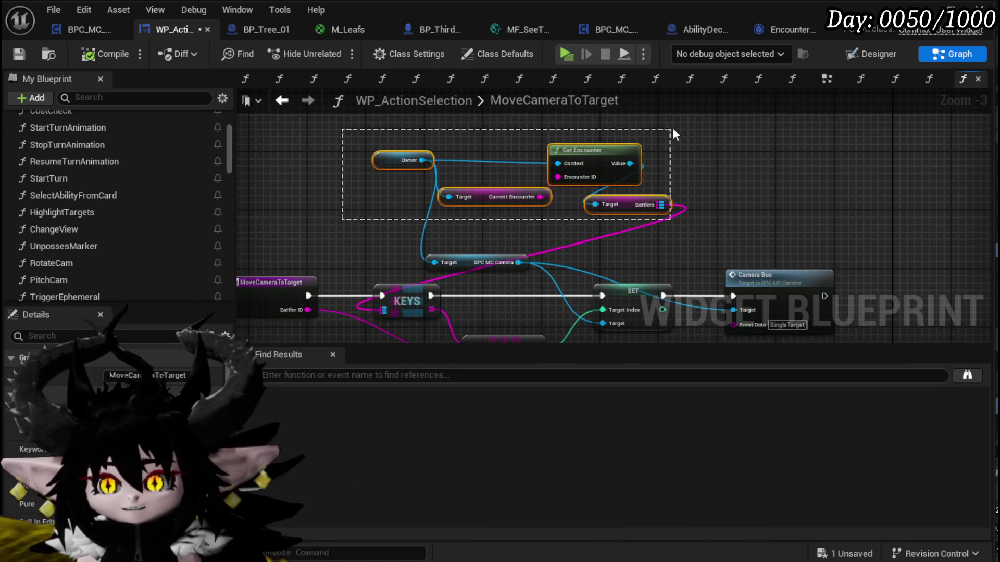
mouse_move(615, 197)
left_mouse_down()
mouse_move(430, 215)
mouse_move(412, 203)
left_mouse_up()
left_click_drag(525, 225, 673, 170)
left_click(761, 178)
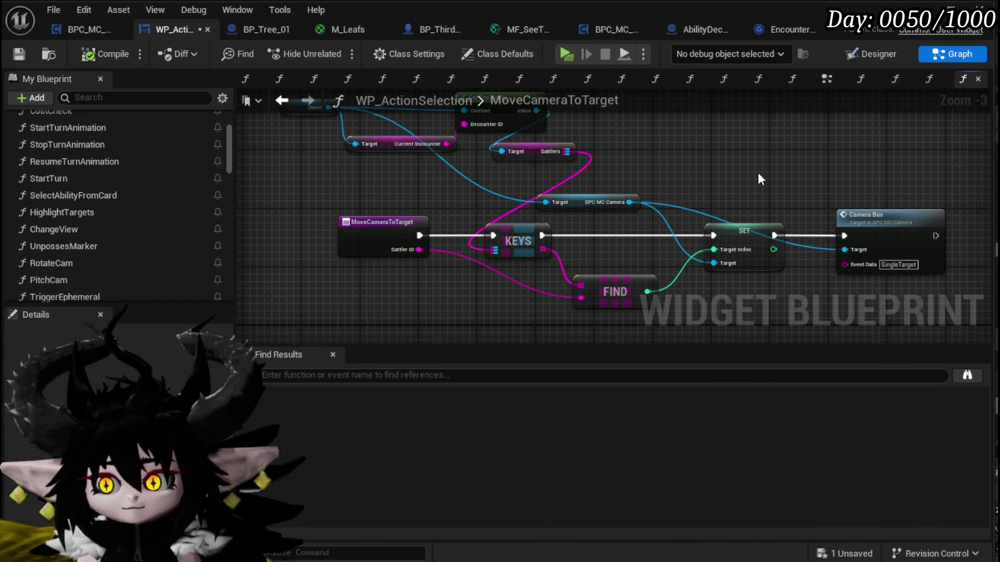
mouse_move(759, 174)
left_mouse_down()
mouse_move(666, 190)
mouse_move(462, 174)
left_mouse_up()
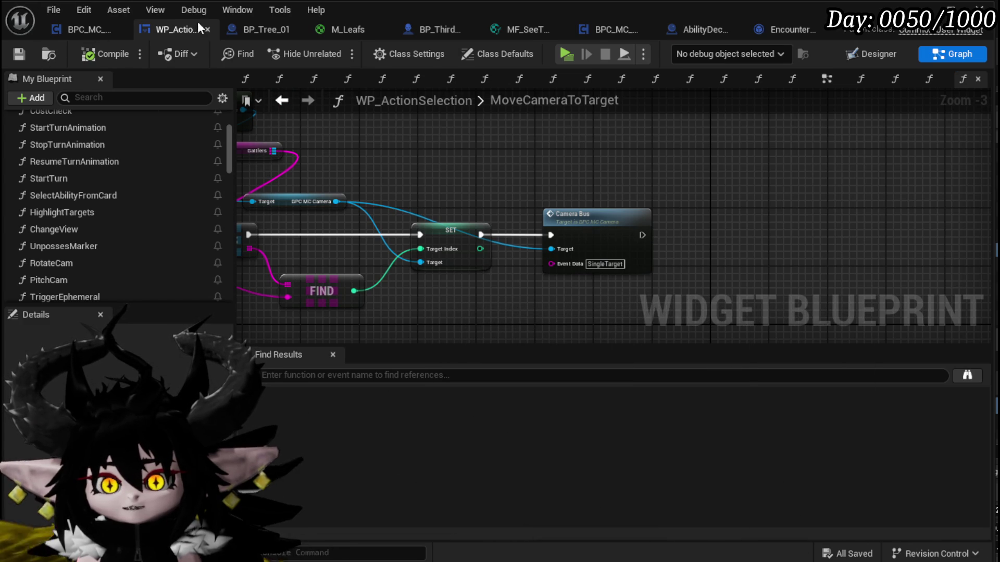
left_click(76, 32)
left_click_drag(485, 167, 511, 34)
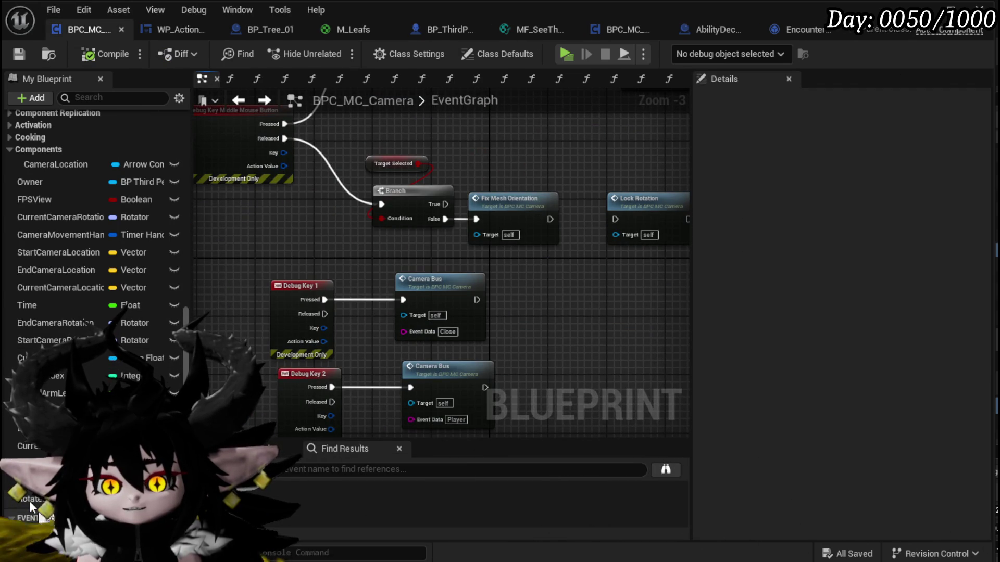
- Rename the RotatedCamera variable to CameraRotated? and save BPC_MC_Camera
left_click(24, 499)
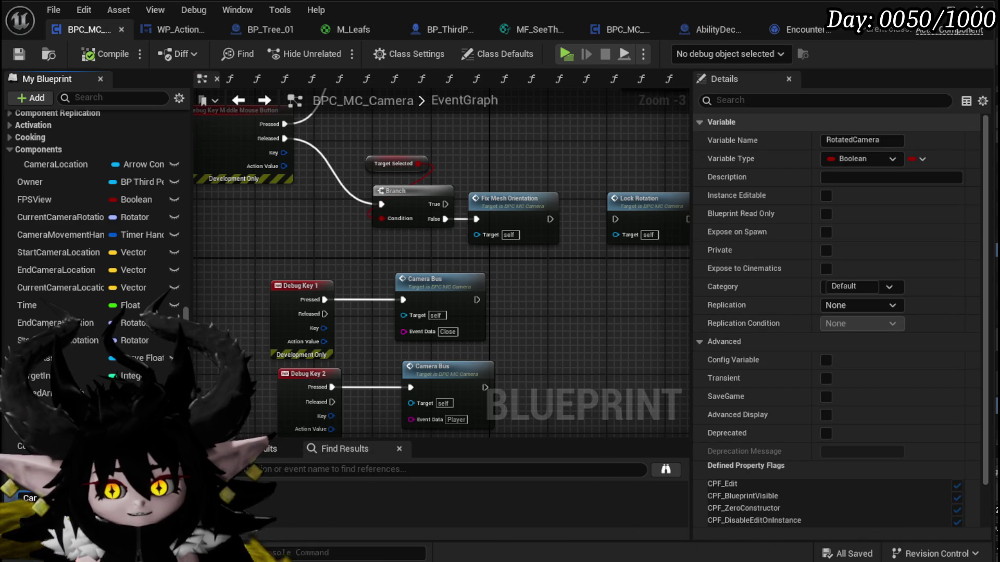
key("Return")
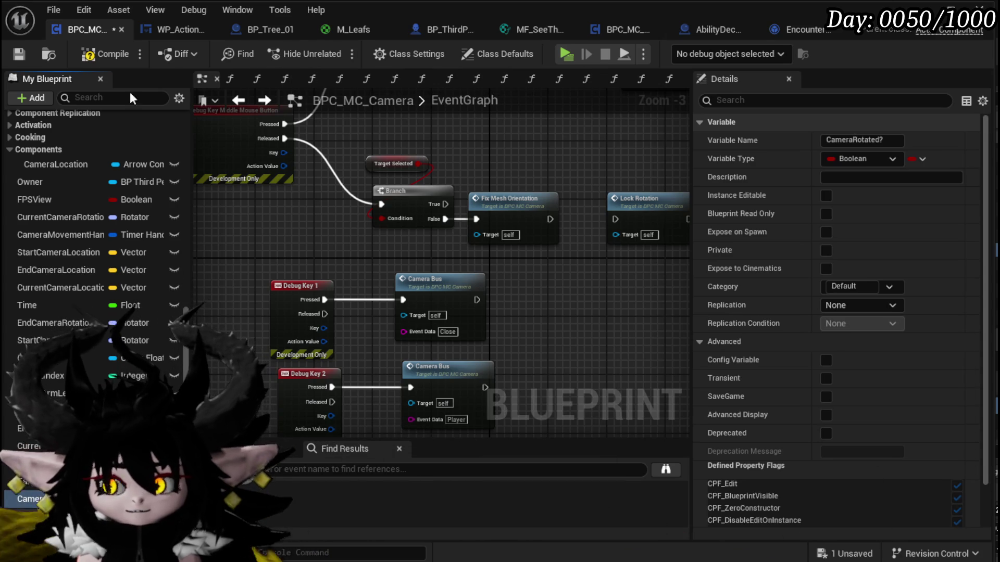
left_click(16, 59)
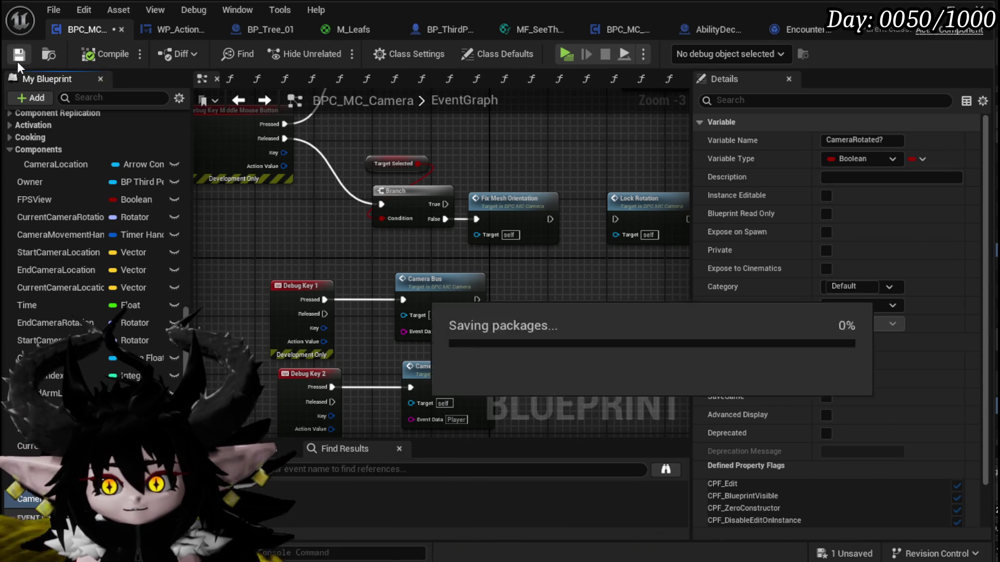
- Review the SET CameraRotated? node in the FreeRotation function graph
mouse_move(444, 241)
left_mouse_down()
mouse_move(423, 252)
mouse_move(369, 379)
left_mouse_up()
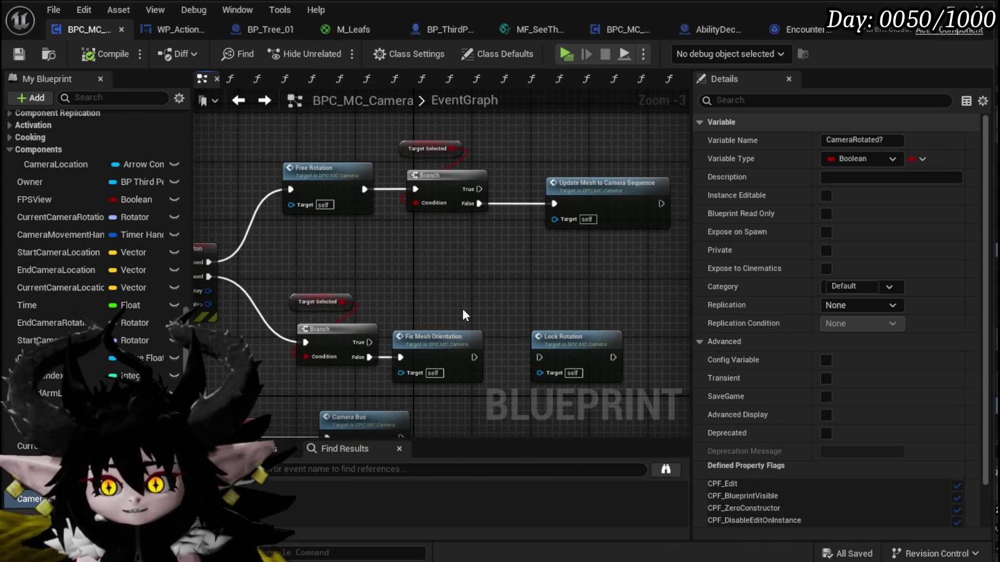
double_click(328, 167)
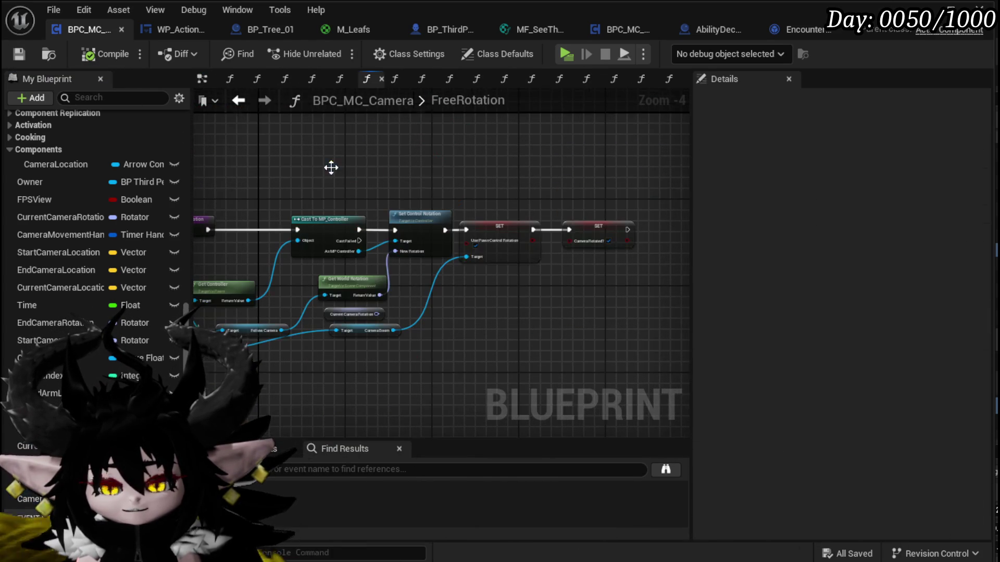
left_click(595, 239)
scroll(595, 248, "up", 4)
scroll(567, 281, "down", 4)
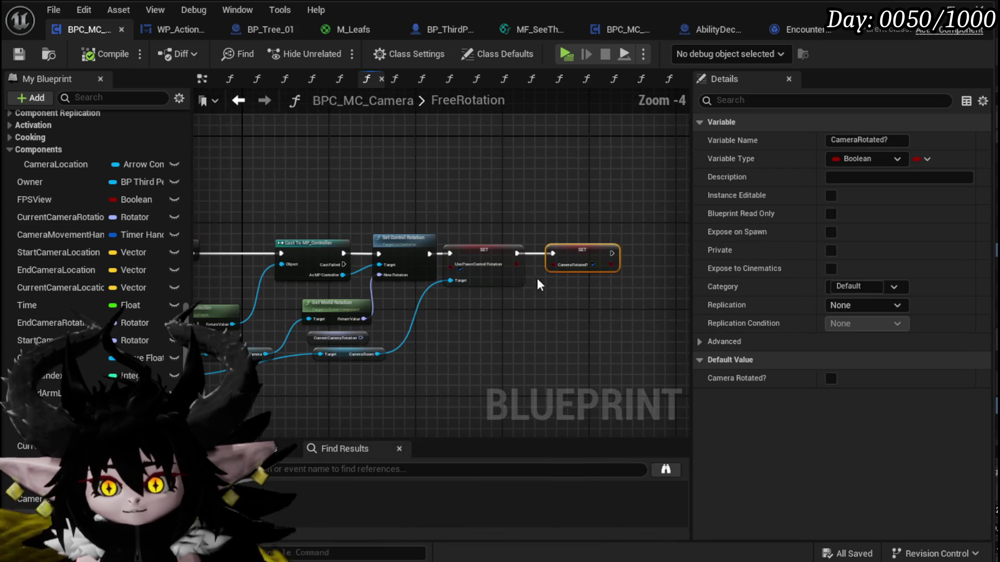
scroll(70, 170, "up", 5)
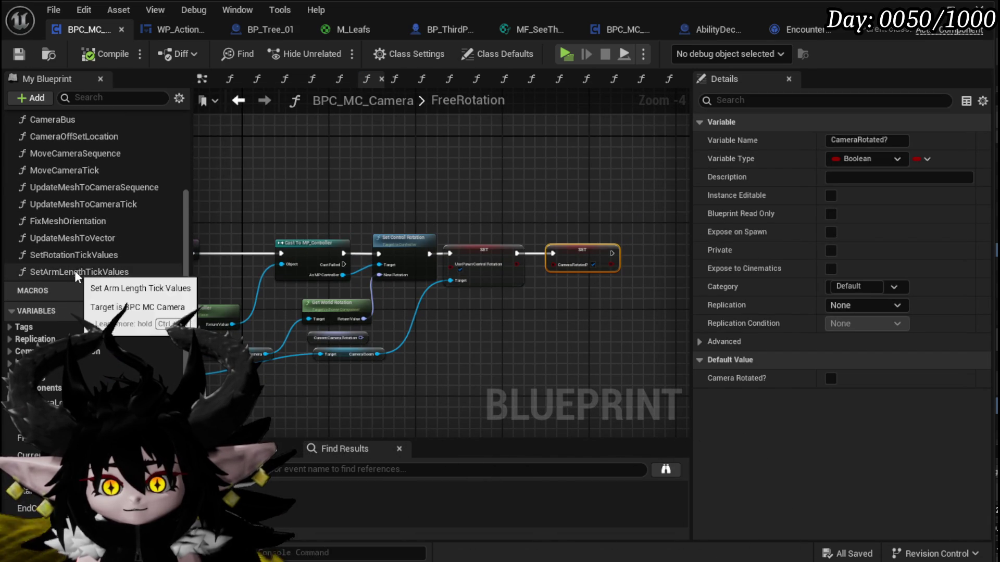
scroll(57, 177, "up", 2)
- Check the CameraBus graph against WP_ActionSelection's MoveCameraToTarget graph
double_click(58, 163)
scroll(323, 254, "down", 2)
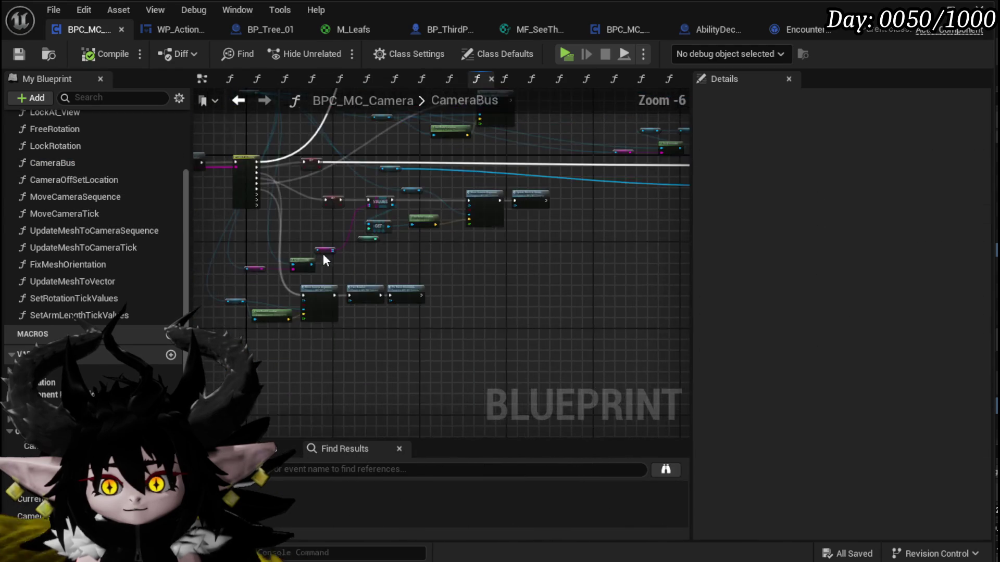
scroll(374, 305, "up", 4)
left_click_drag(373, 306, 386, 320)
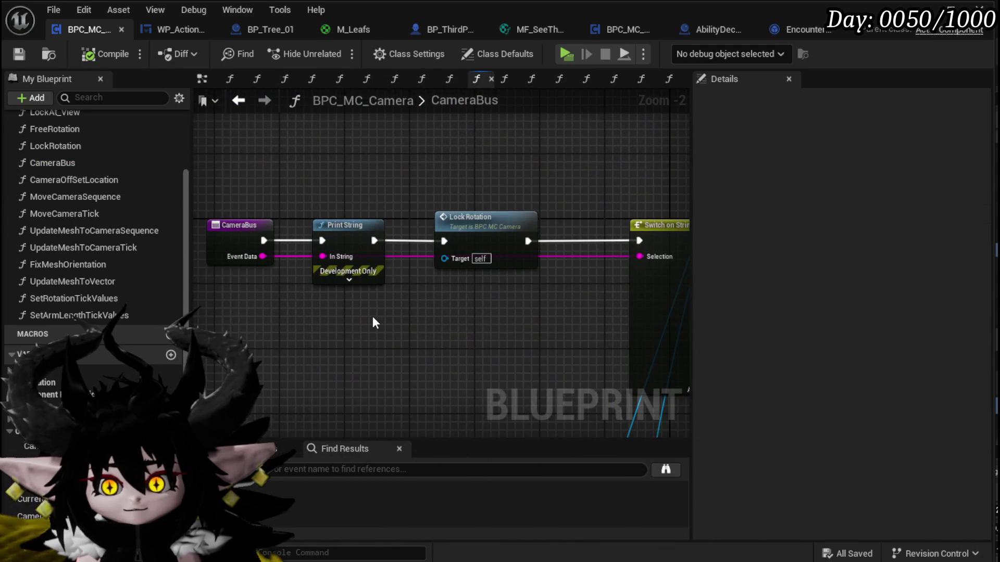
left_click(167, 30)
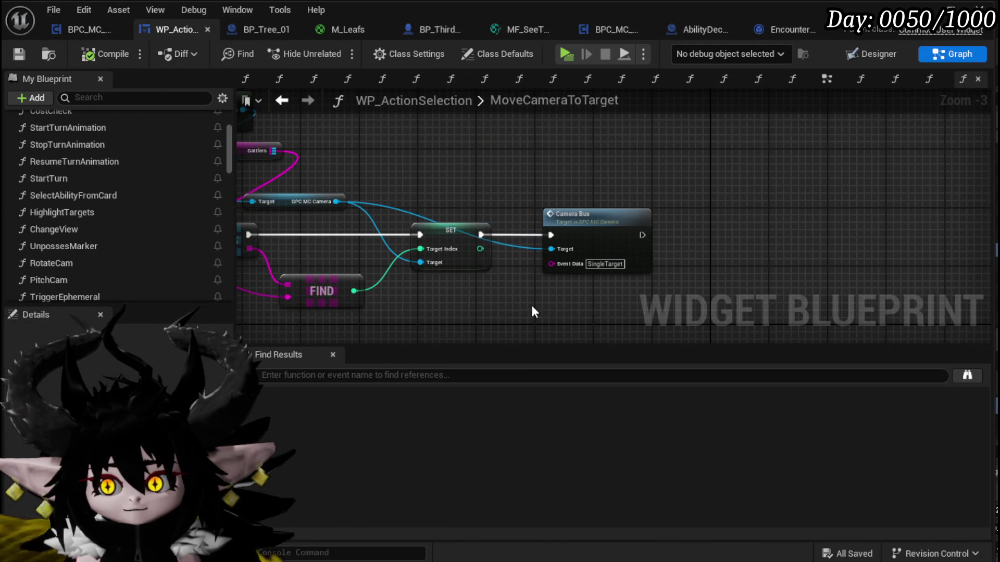
left_click(88, 30)
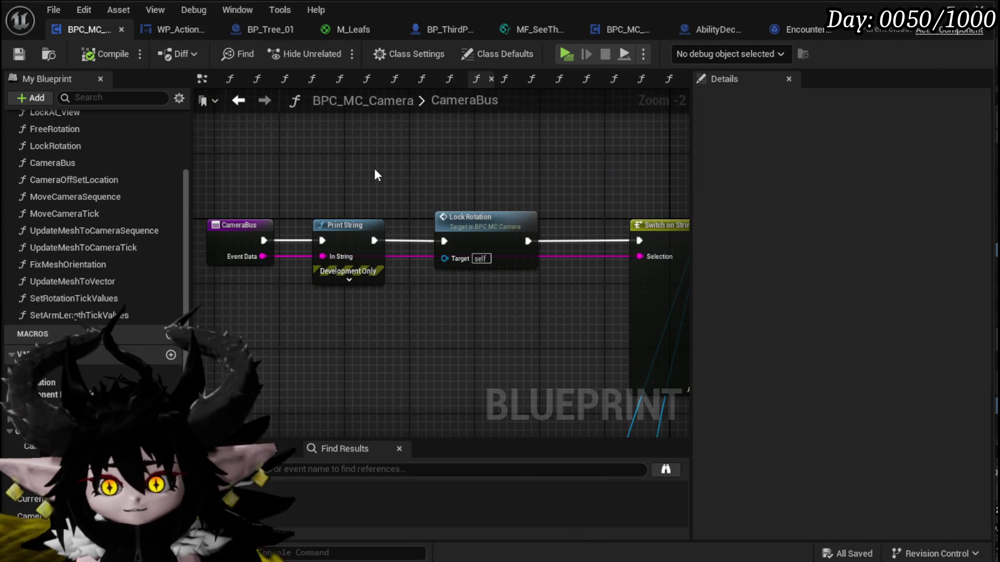
- Delete the SET Camera Rotated? node from LockRotation and frame the whole function
double_click(516, 221)
left_click(484, 234)
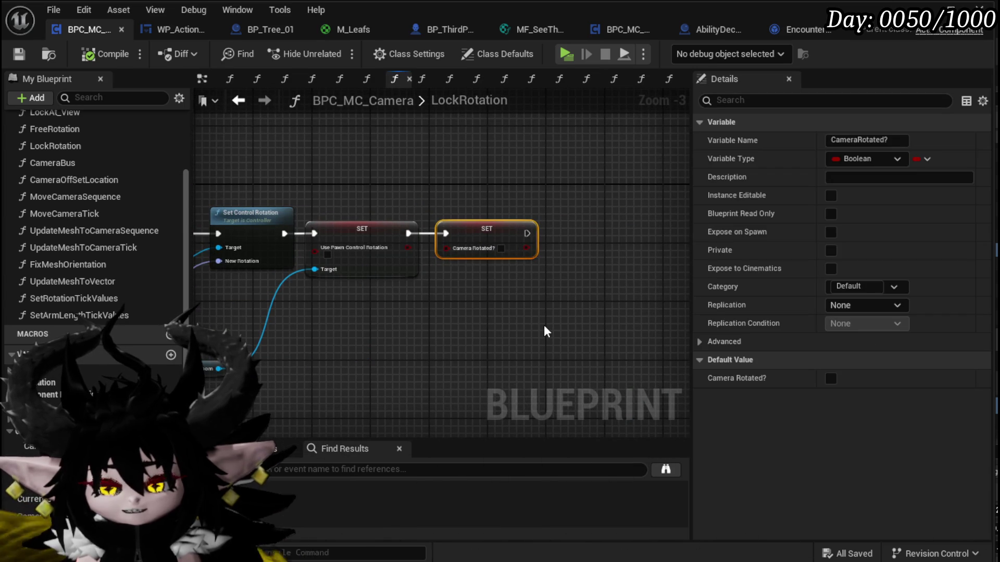
key("Delete")
key("Home")
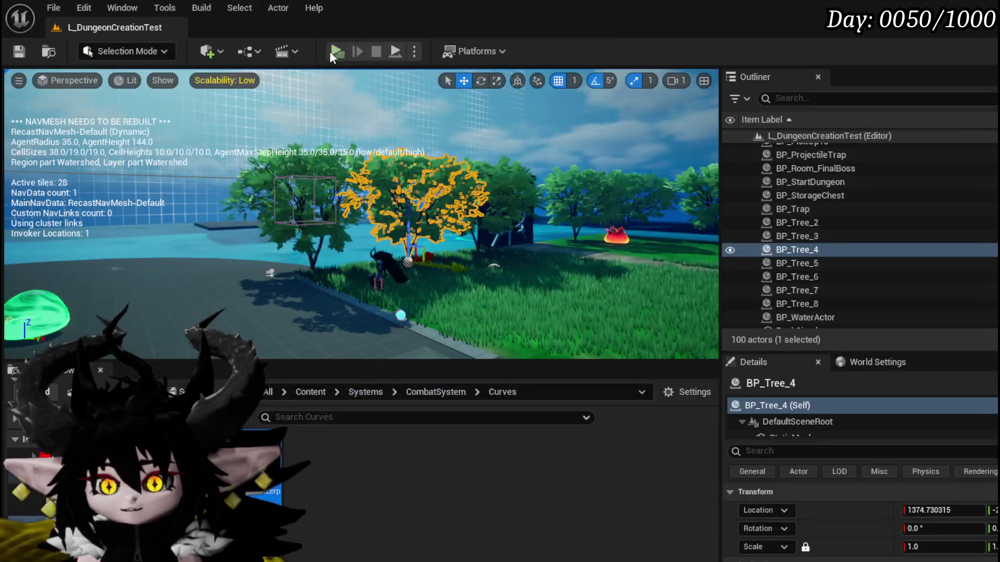
- Play-test, run the character to the fire enemy, start the battle and pick Hand of Greed
left_click(329, 51)
key("w")
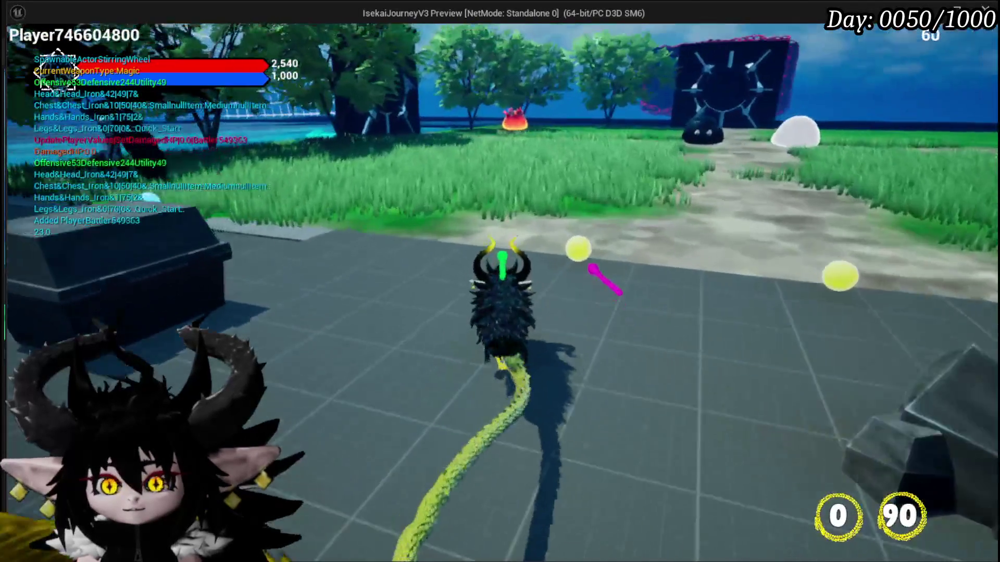
key("d")
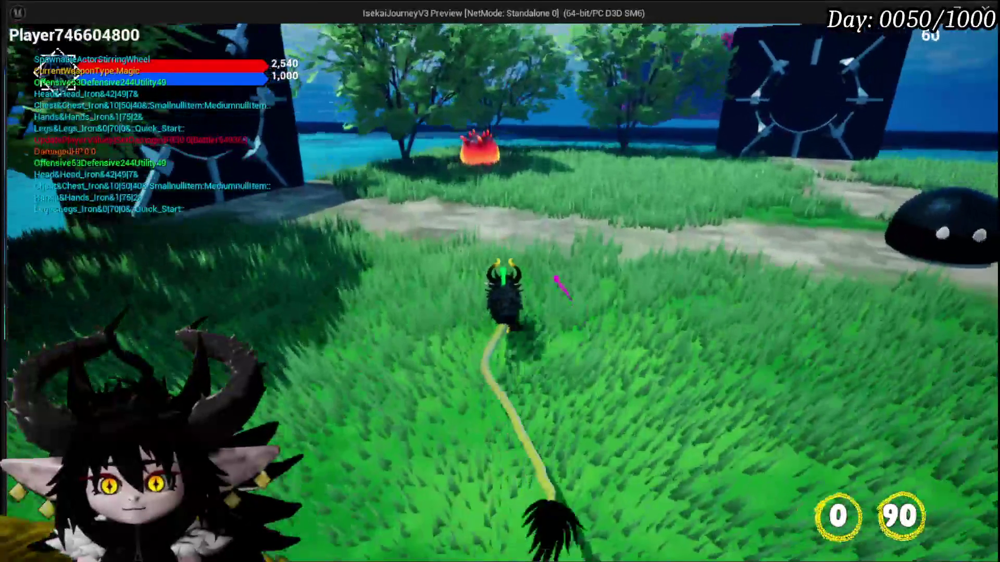
key("w")
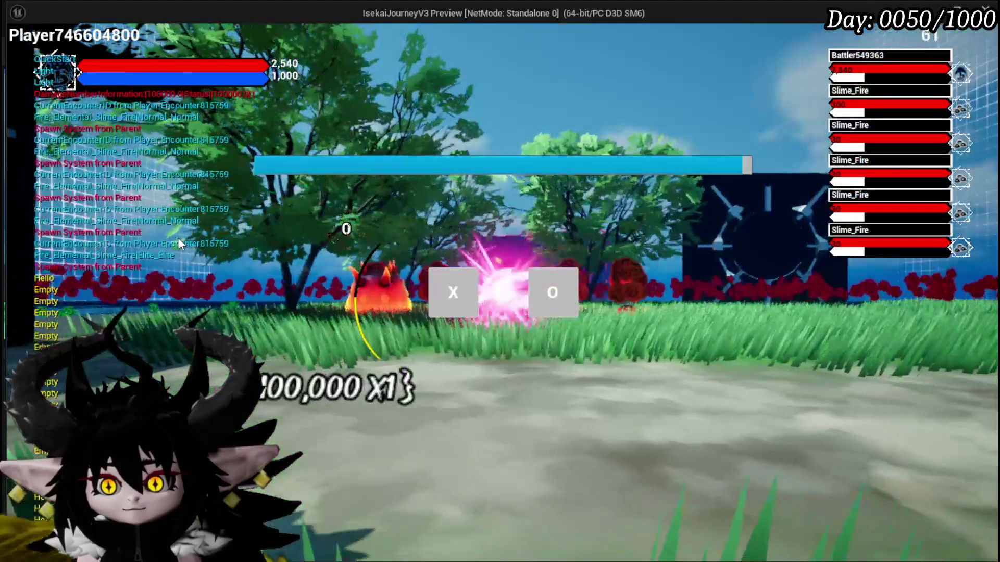
left_click(449, 275)
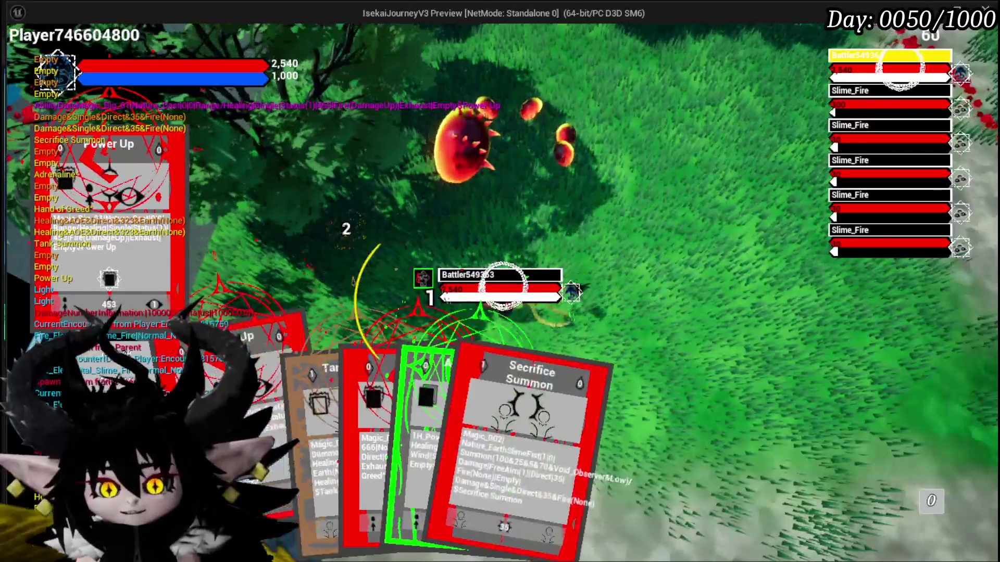
left_click(423, 468)
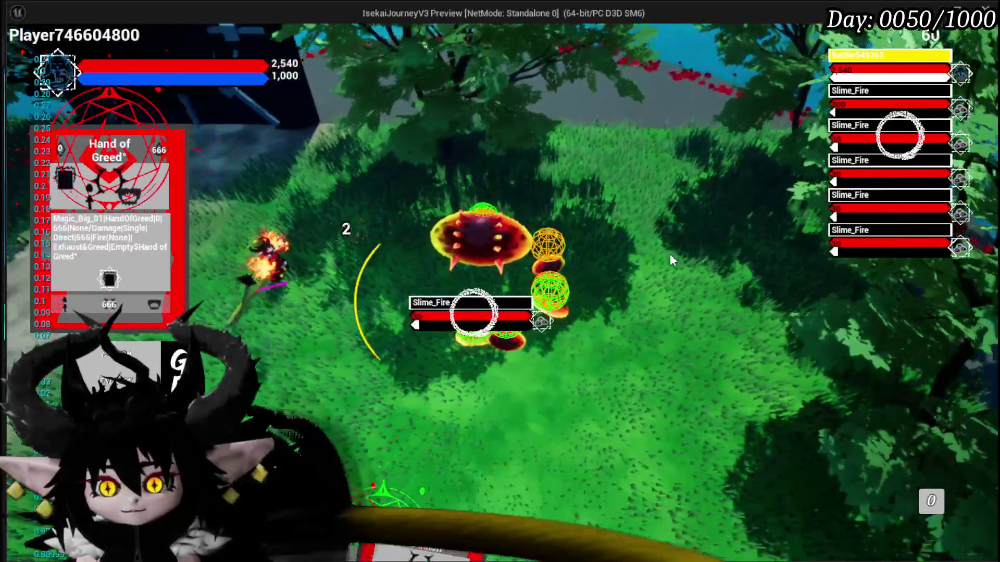
- Play Tank Summon, Adrenaline and Hand of Greed on the slimes, then stop the preview and Save All
mouse_move(358, 522)
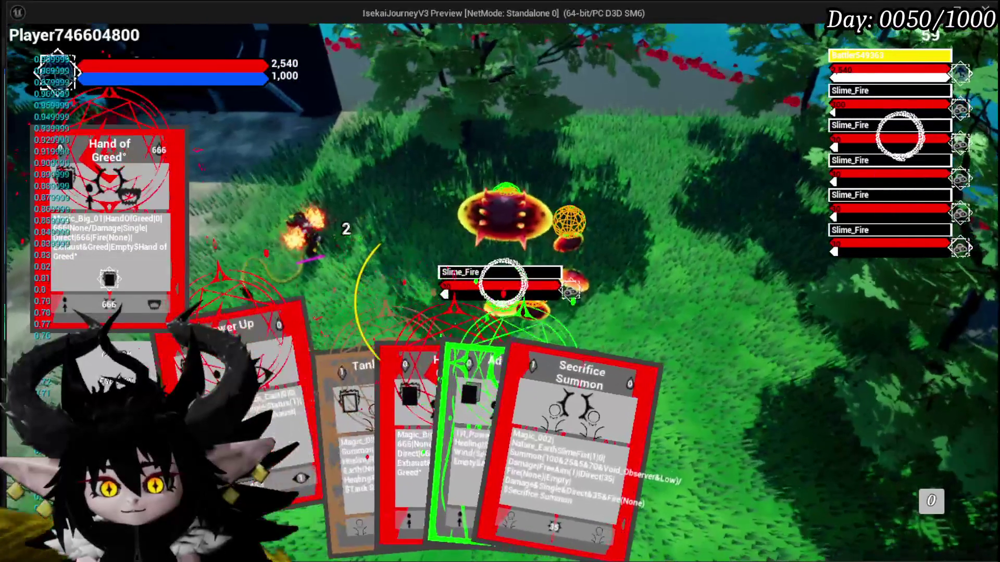
left_click(330, 431)
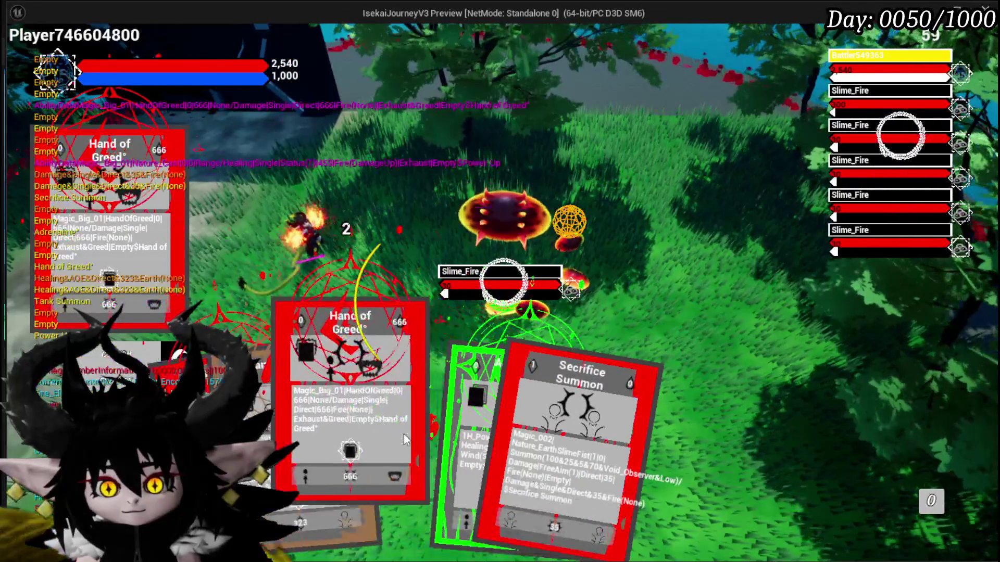
left_click(487, 432)
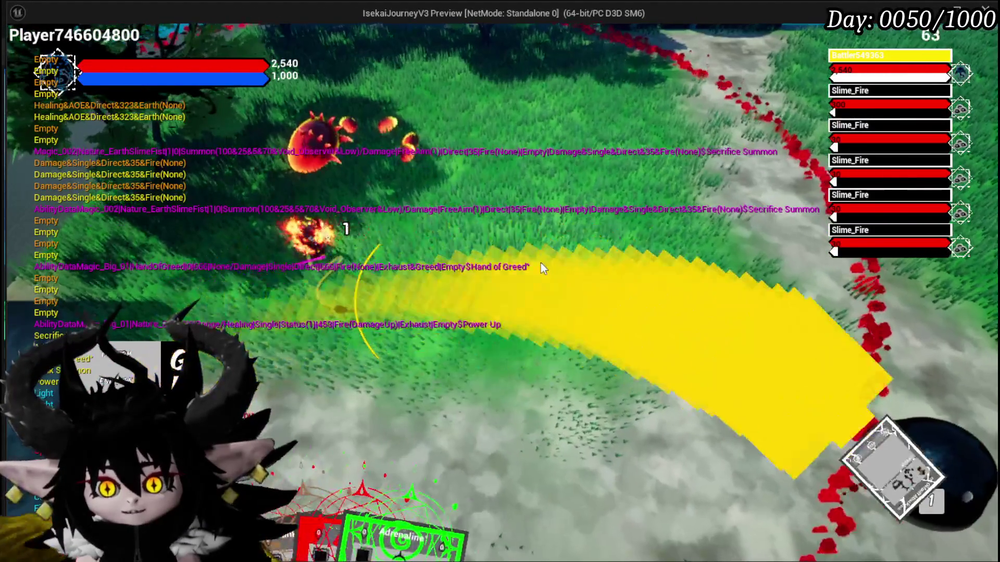
left_click(541, 263)
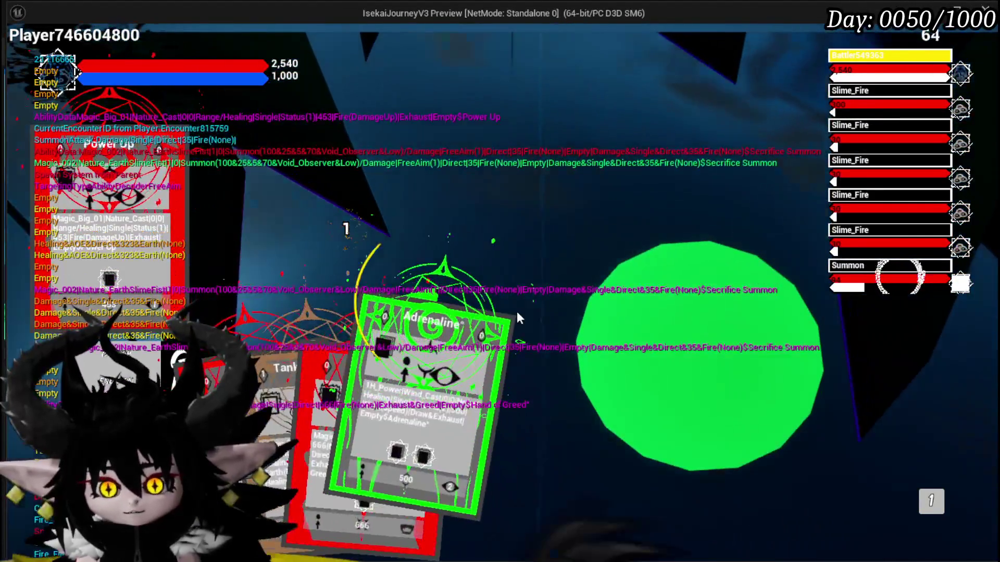
left_click(517, 315)
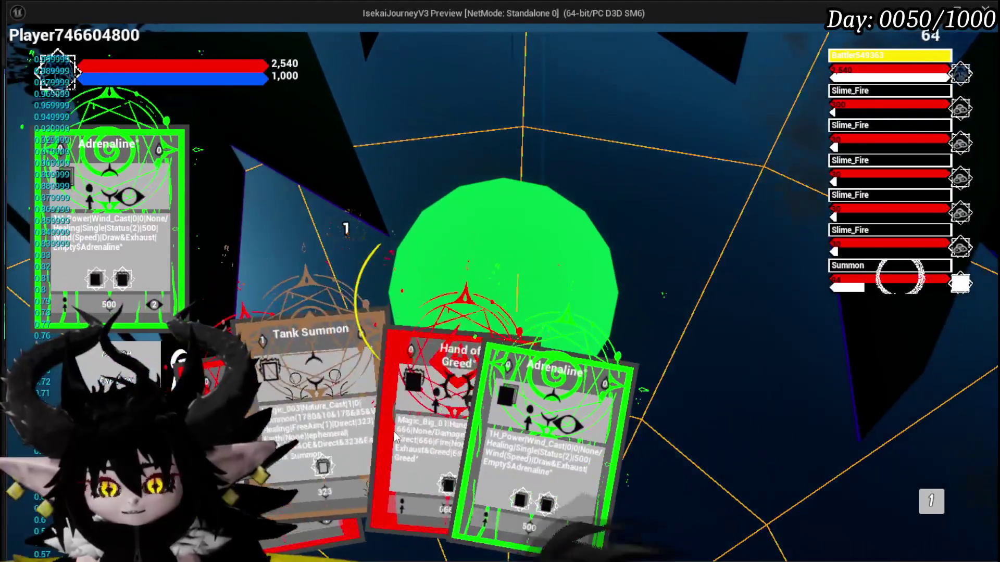
left_click(396, 435)
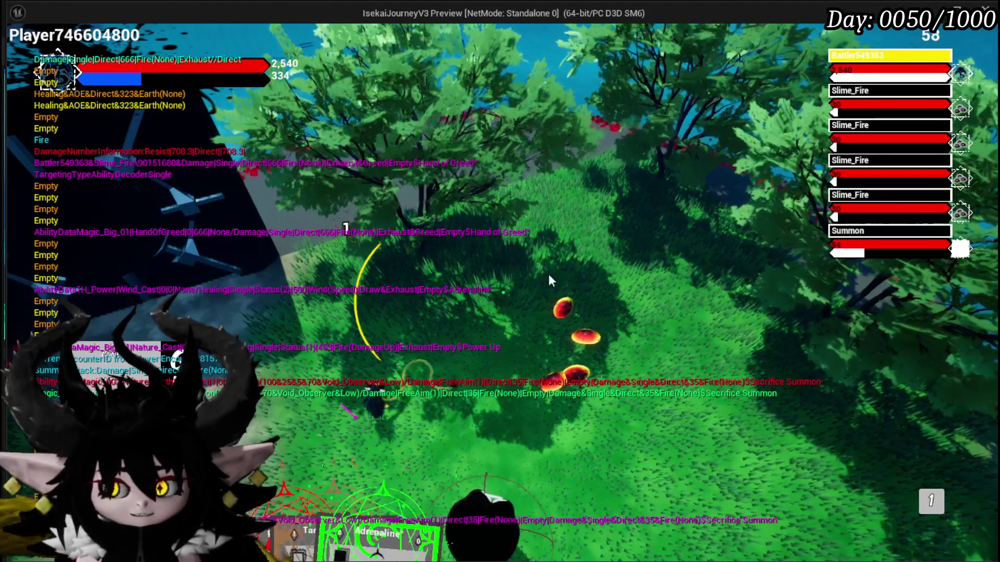
key("Escape")
left_click(26, 55)
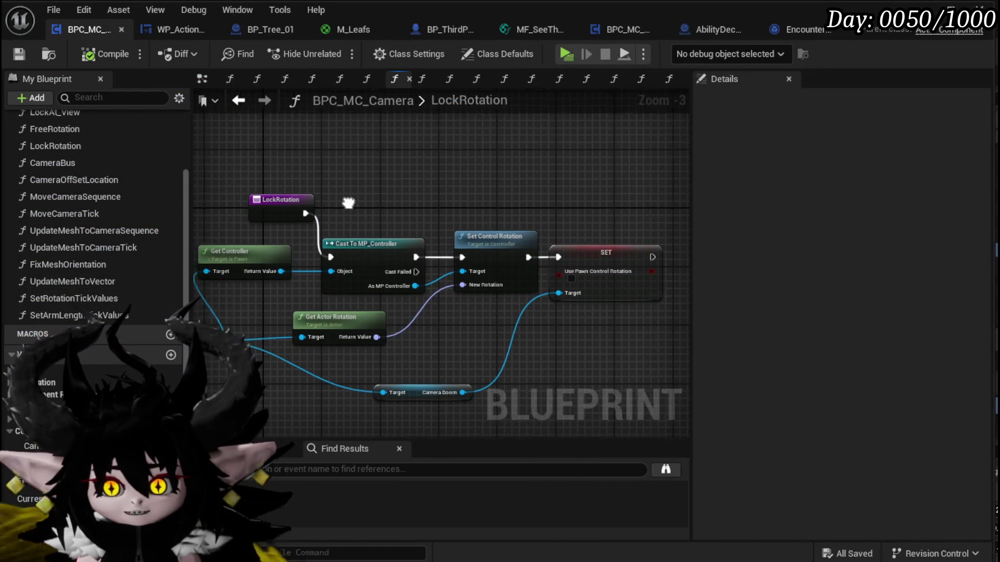
- Return to the EventGraph and open the FixMeshOrientation function graph
left_click_drag(302, 207, 329, 229)
left_click(249, 101)
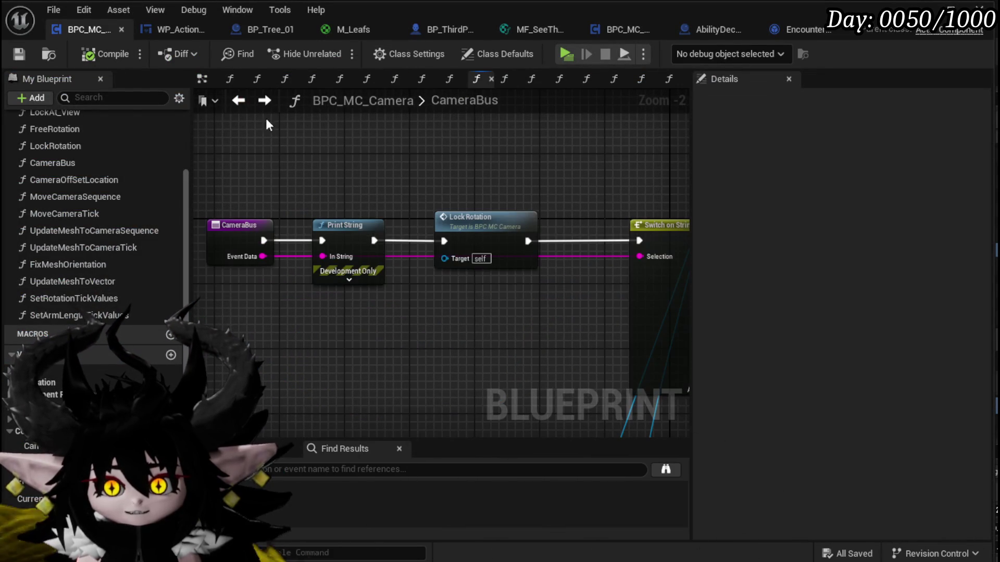
scroll(64, 211, "up", 5)
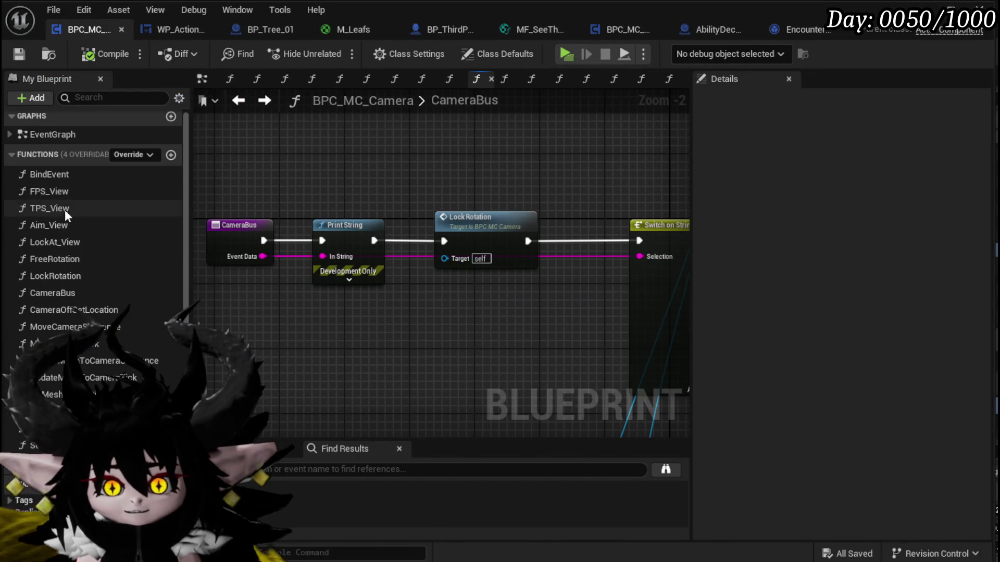
left_click(203, 80)
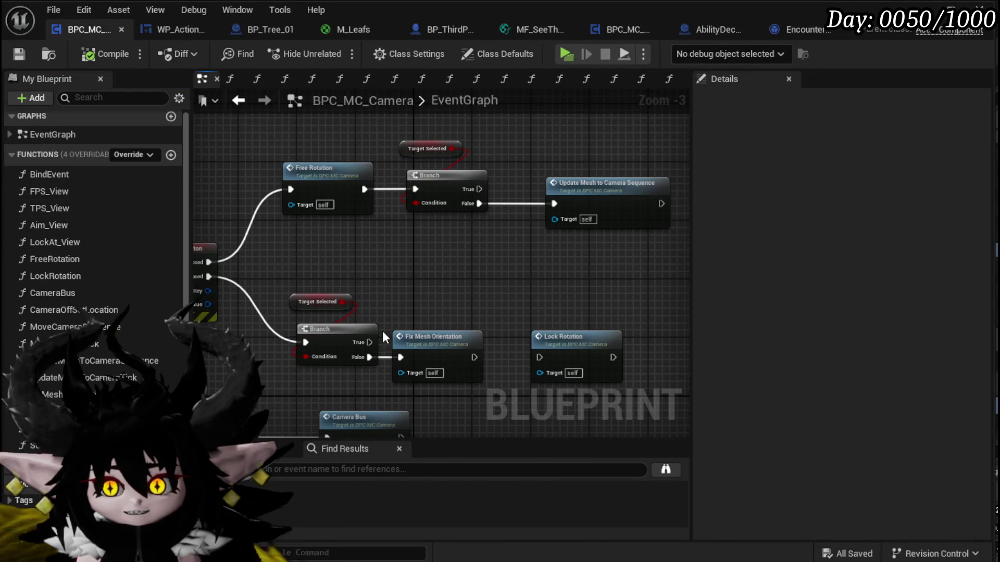
left_click(420, 294)
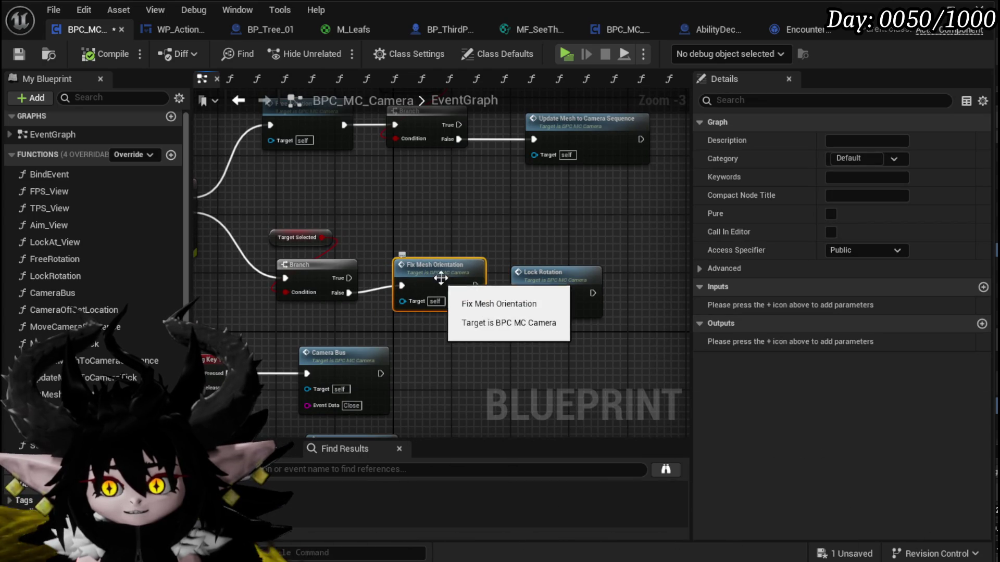
double_click(427, 252)
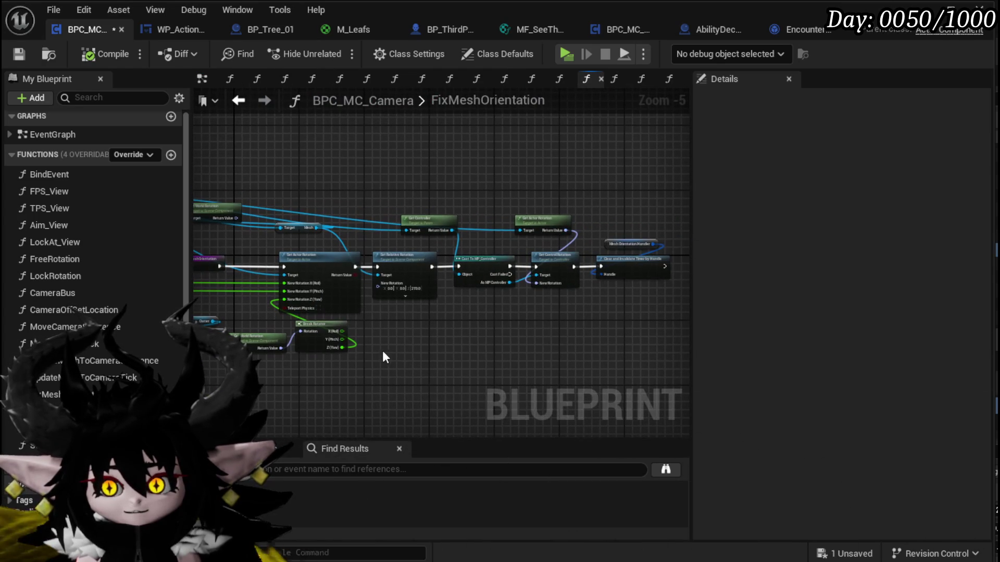
- Shift the group of rotation nodes in FixMeshOrientation to the right and compile BPC_MC_Camera
left_click_drag(401, 343, 656, 173)
mouse_move(412, 261)
left_mouse_down()
mouse_move(515, 261)
mouse_move(478, 264)
left_mouse_up()
left_click(311, 211)
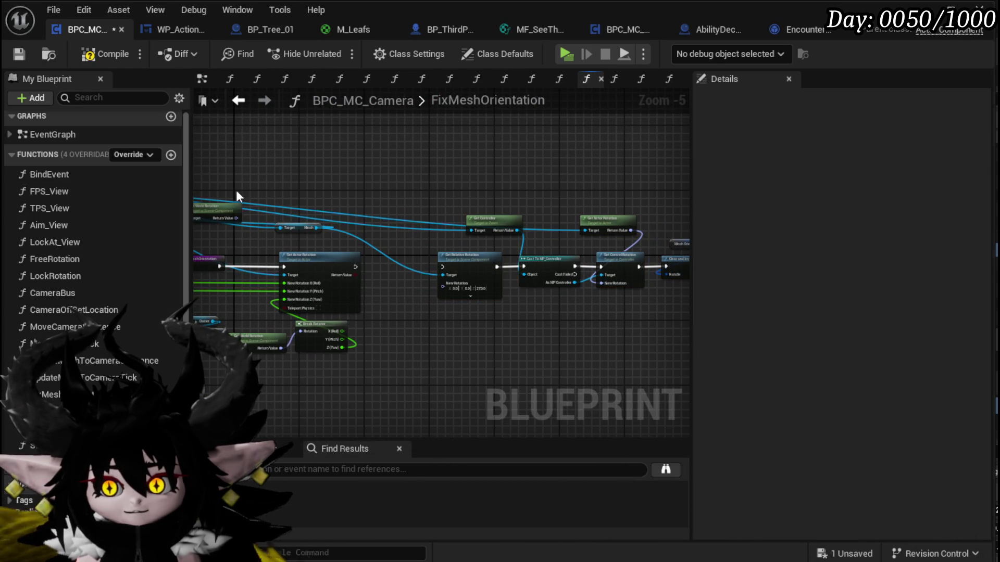
left_click(96, 56)
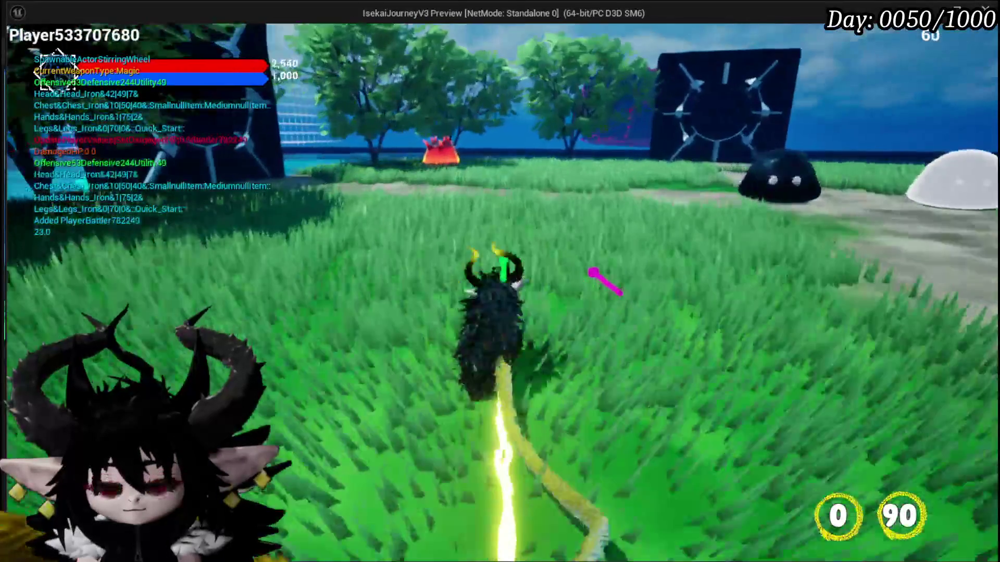
- Run at the fiery creature, attack it, accept the battle, then end the preview with Esc
key("w")
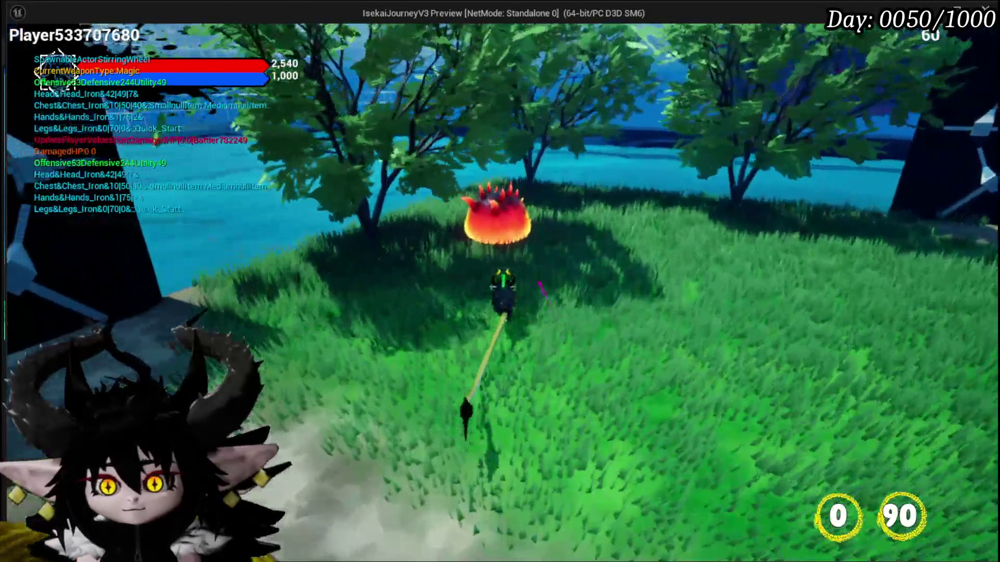
key("w")
left_click(500, 281)
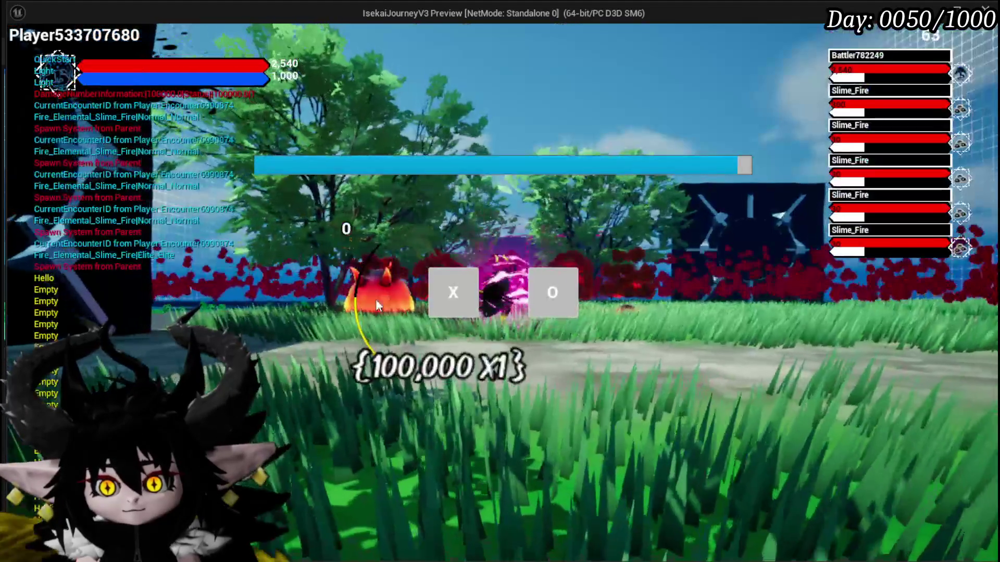
left_click(441, 279)
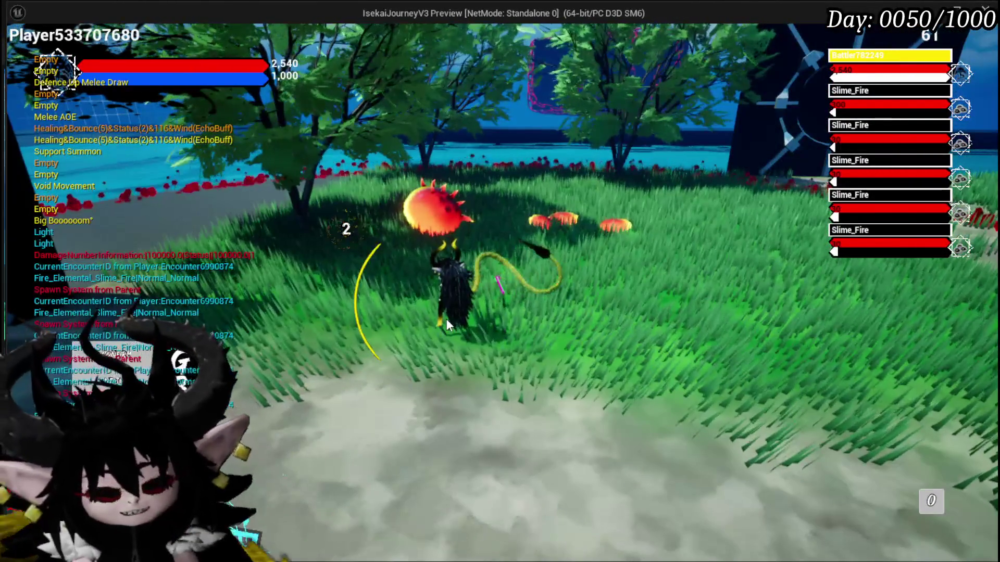
key("Escape")
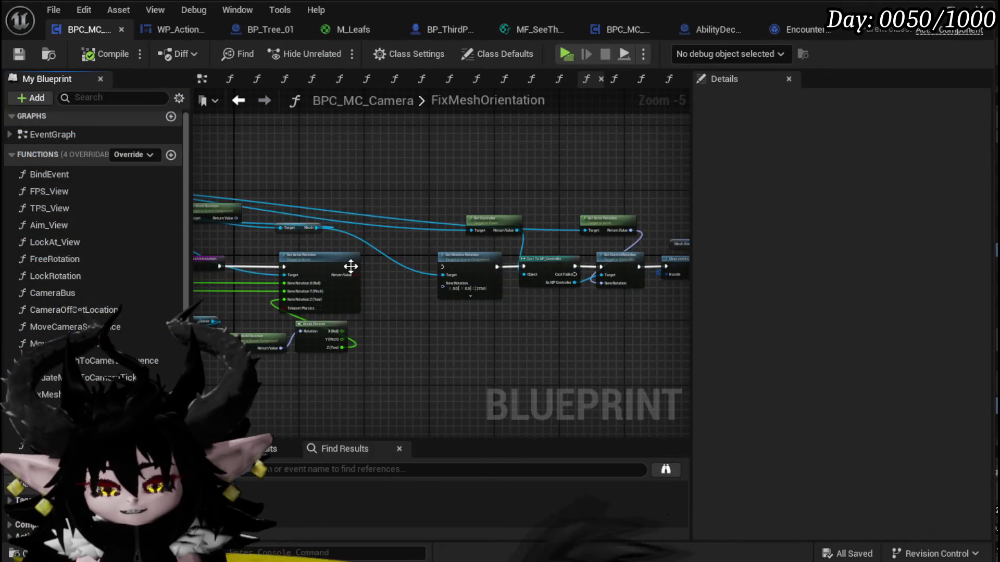
- Review FixMeshOrientation, then inspect the Target Selected branches in the EventGraph
scroll(350, 267, "up", 1)
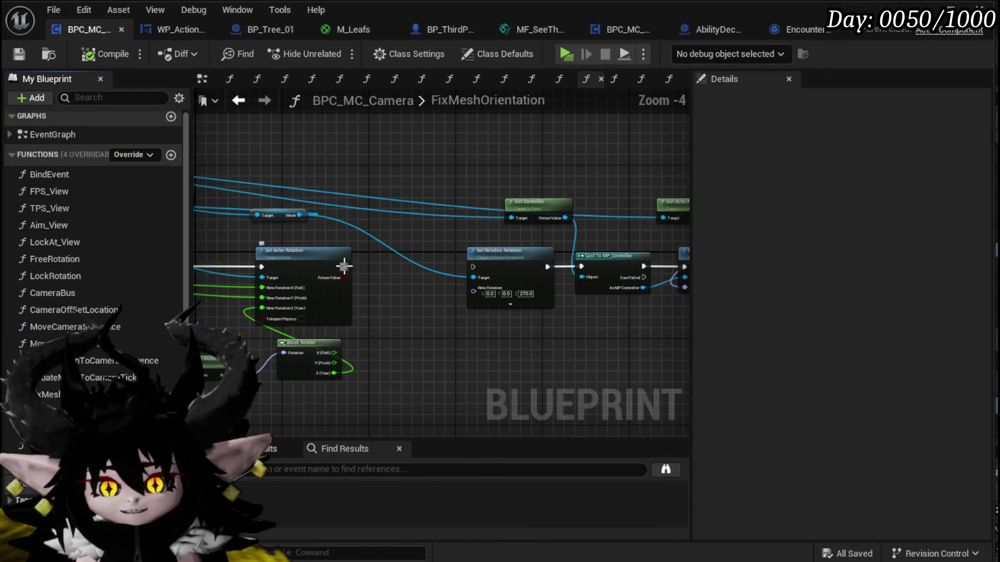
scroll(499, 371, "down", 1)
left_click_drag(325, 357, 649, 179)
scroll(536, 177, "down", 1)
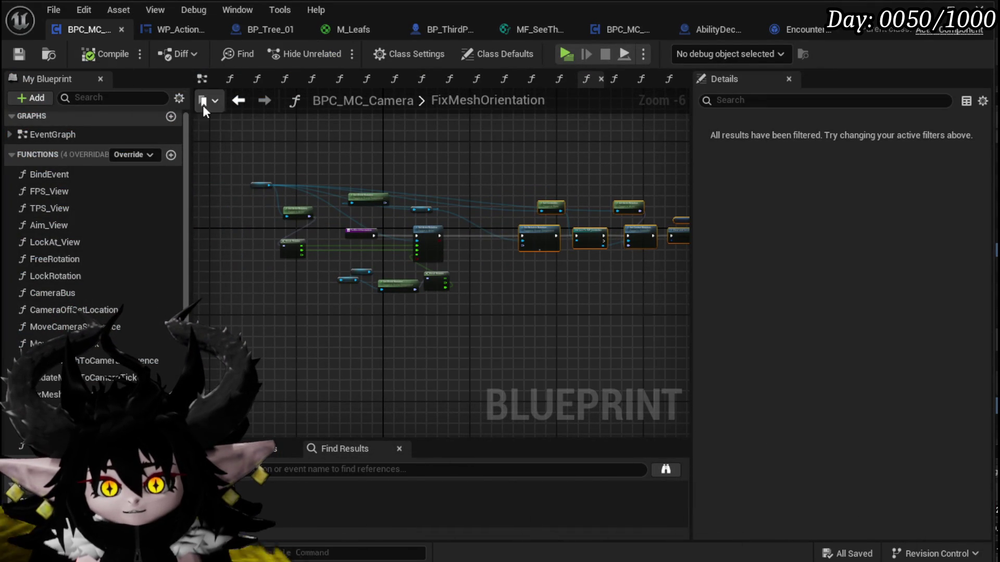
left_click(235, 101)
left_click(423, 252)
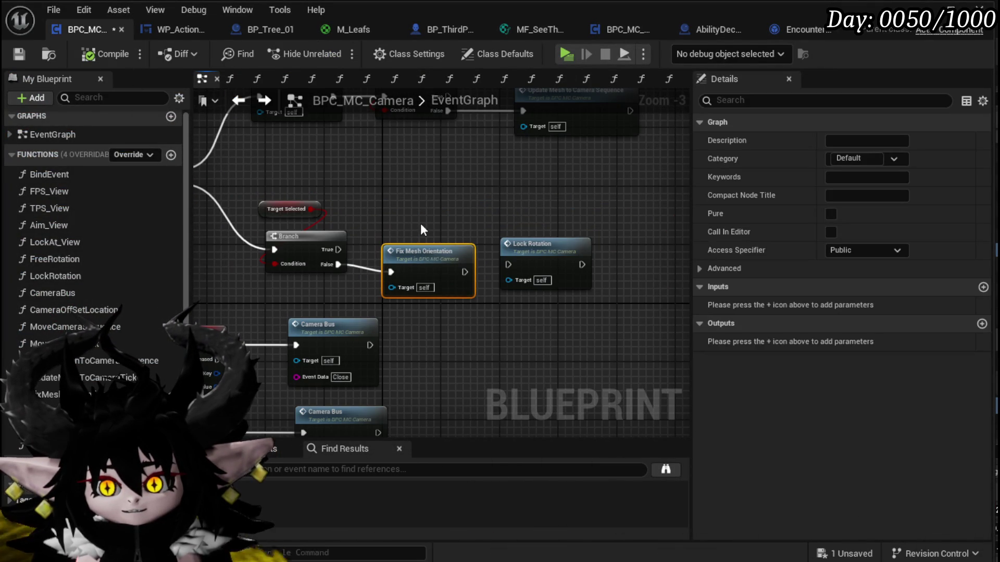
left_click_drag(428, 245, 447, 326)
left_click(446, 326)
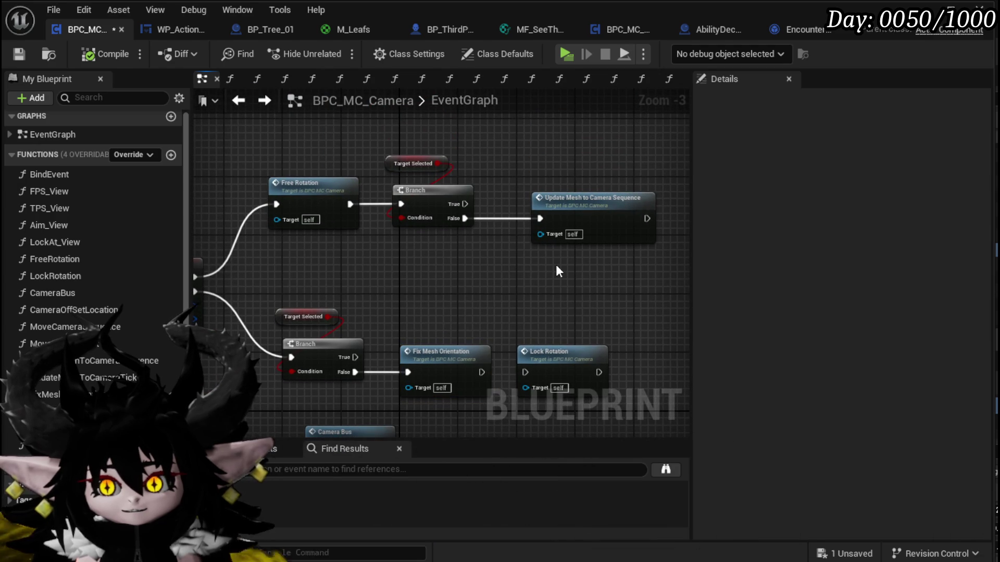
left_click(389, 160)
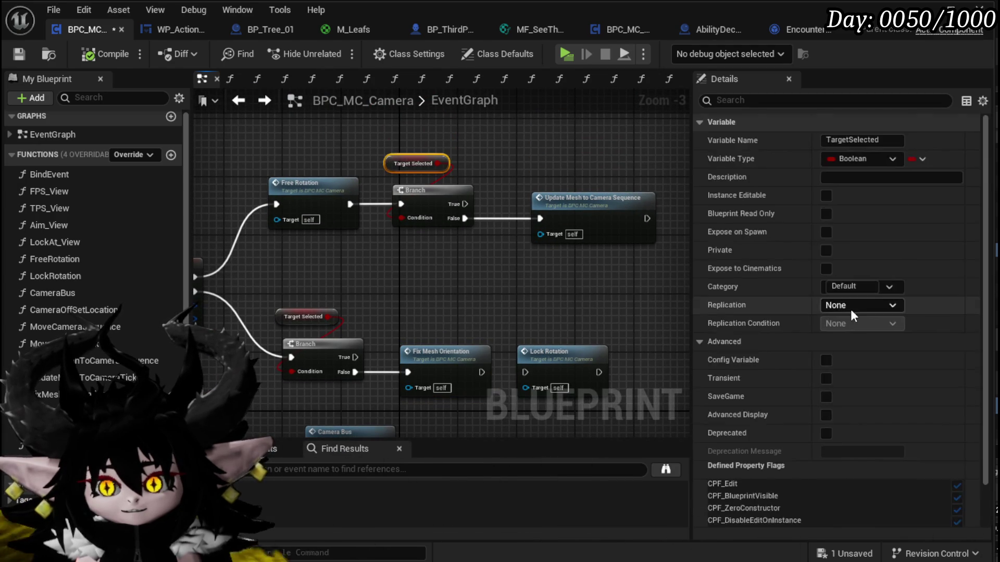
scroll(851, 310, "down", 3)
left_click(498, 263)
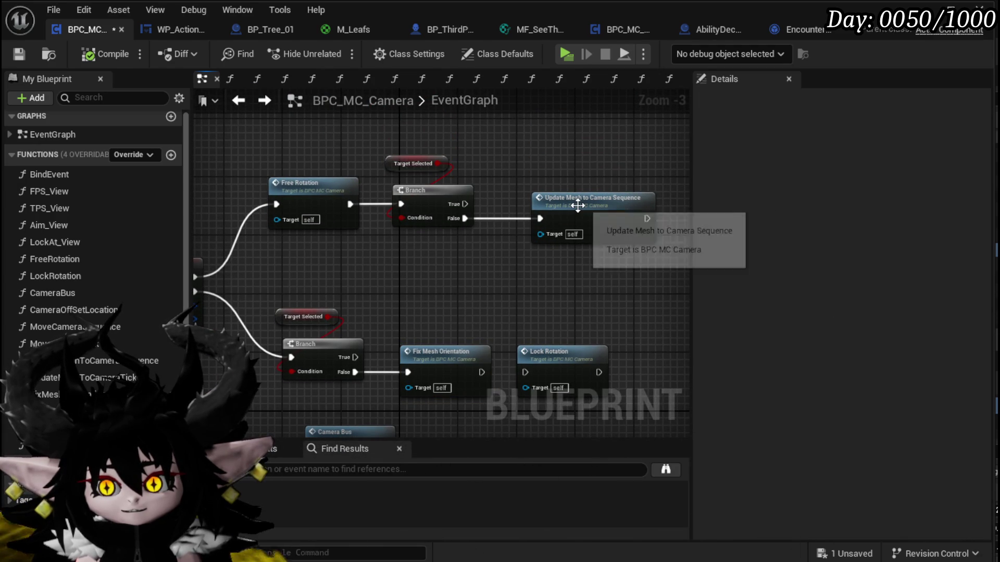
- Move Update Mesh to Camera Sequence slightly left, save, and open UpdateMeshToCameraTick
left_click_drag(570, 209, 548, 209)
key("ctrl+s")
left_click(264, 100)
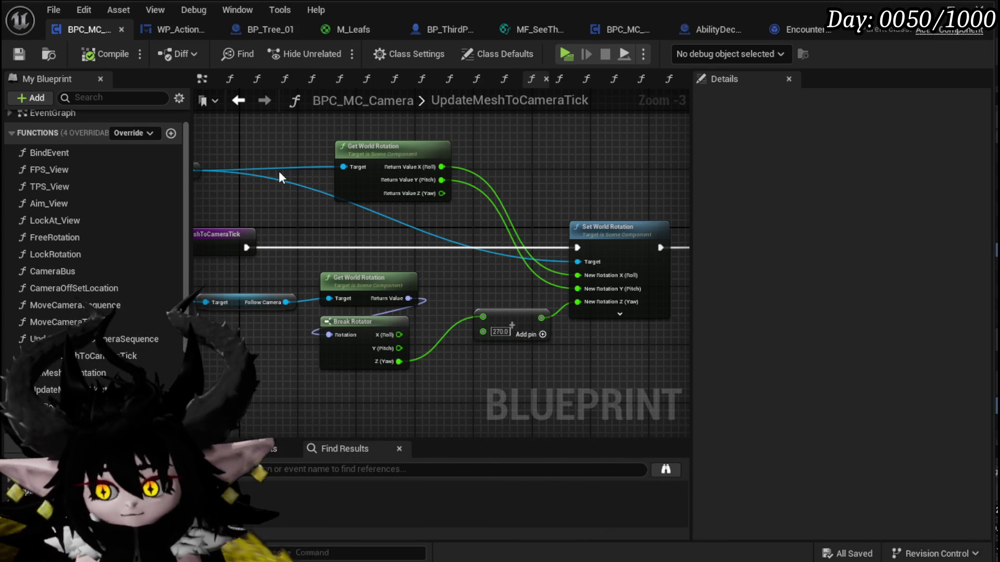
- Pan UpdateMeshToCameraTick to its Ticking? Print String, then return to the L_DungeonCreationTest level editor
mouse_move(599, 243)
left_mouse_down()
mouse_move(359, 238)
mouse_move(369, 238)
left_mouse_up()
left_click_drag(558, 230, 574, 230)
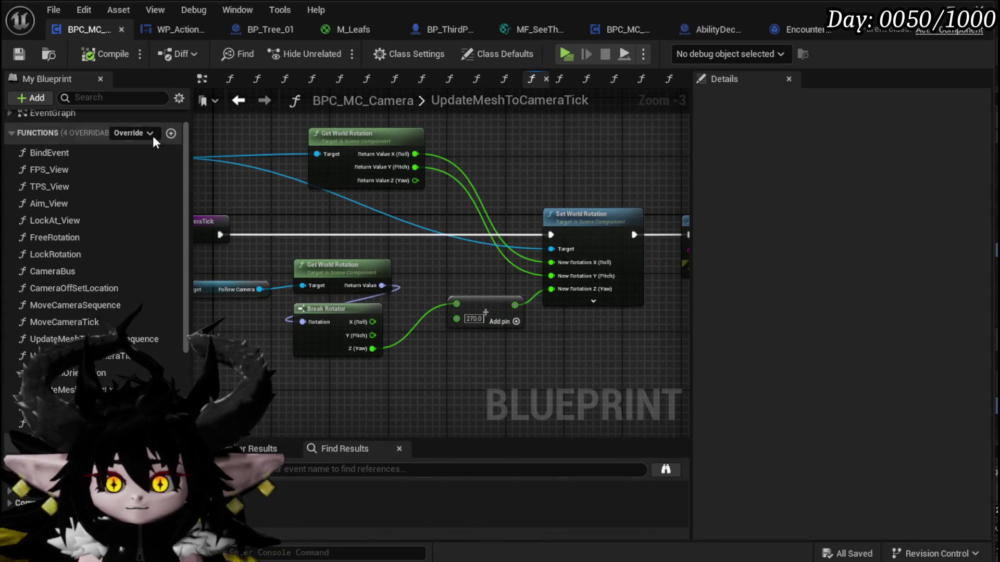
scroll(395, 154, "down", 1)
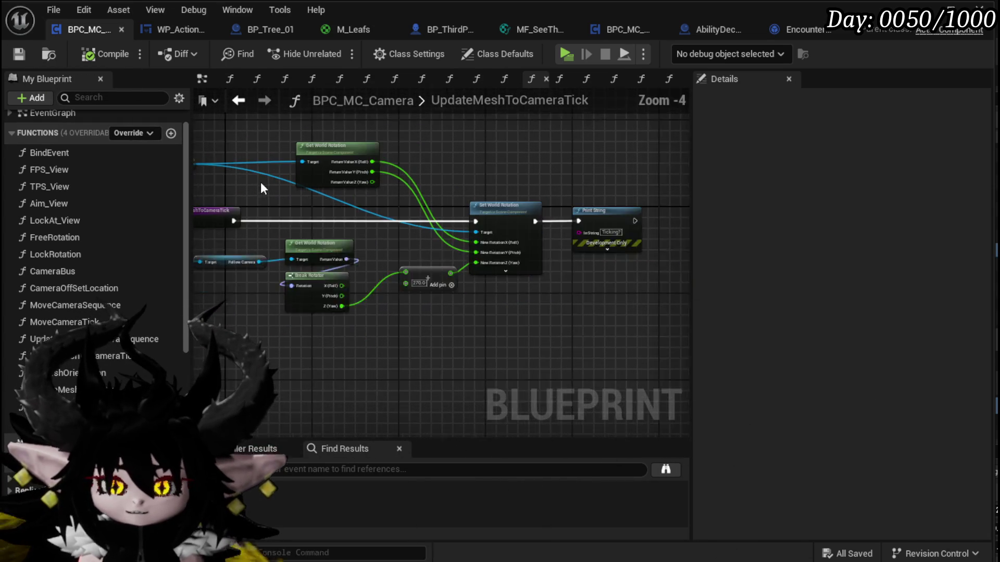
left_click(536, 354)
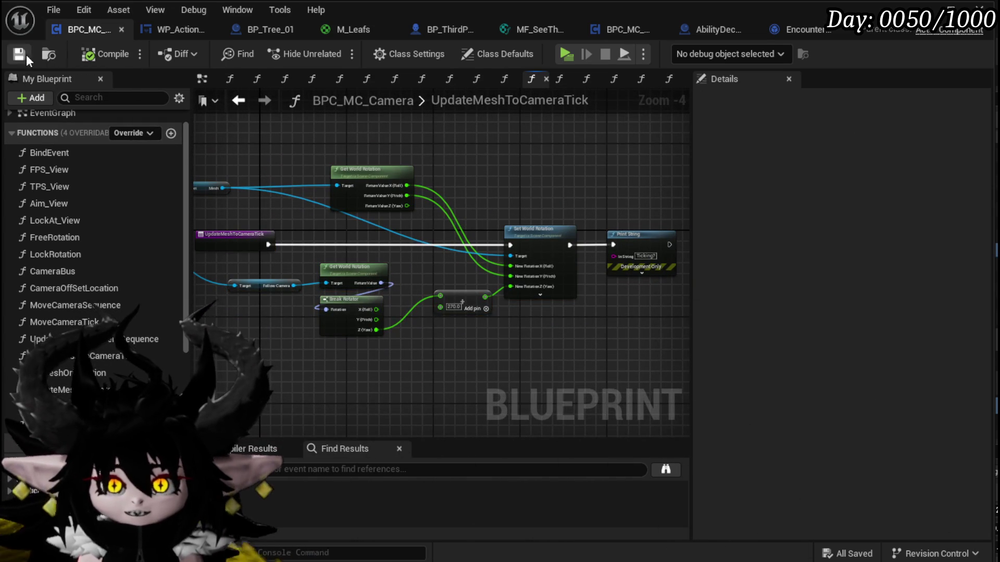
mouse_move(451, 175)
left_mouse_down()
mouse_move(495, 172)
mouse_move(455, 188)
left_mouse_up()
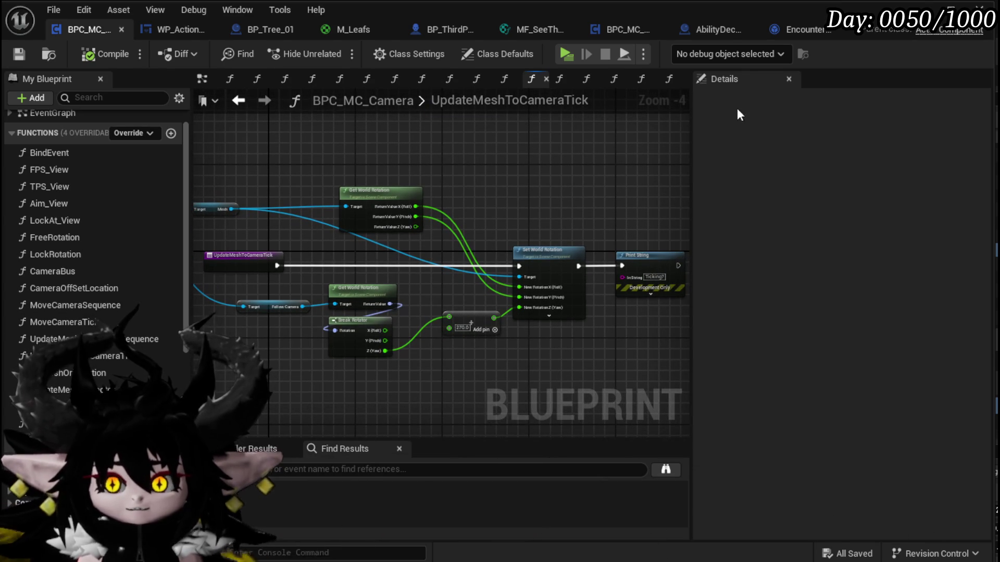
left_click(948, 8)
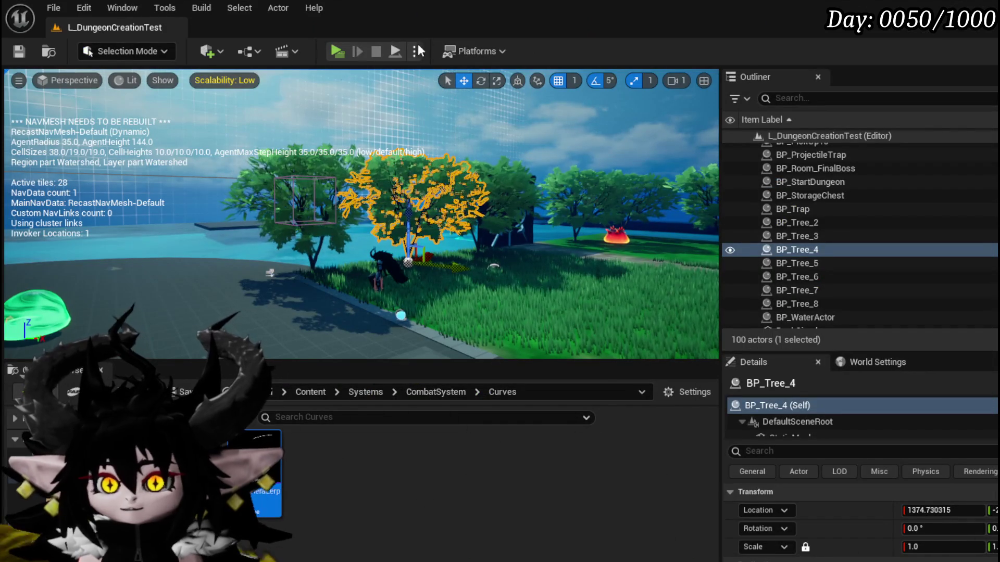
- Start a play session, run into the fire slime and back, then alt-tab to the editor
left_click(335, 52)
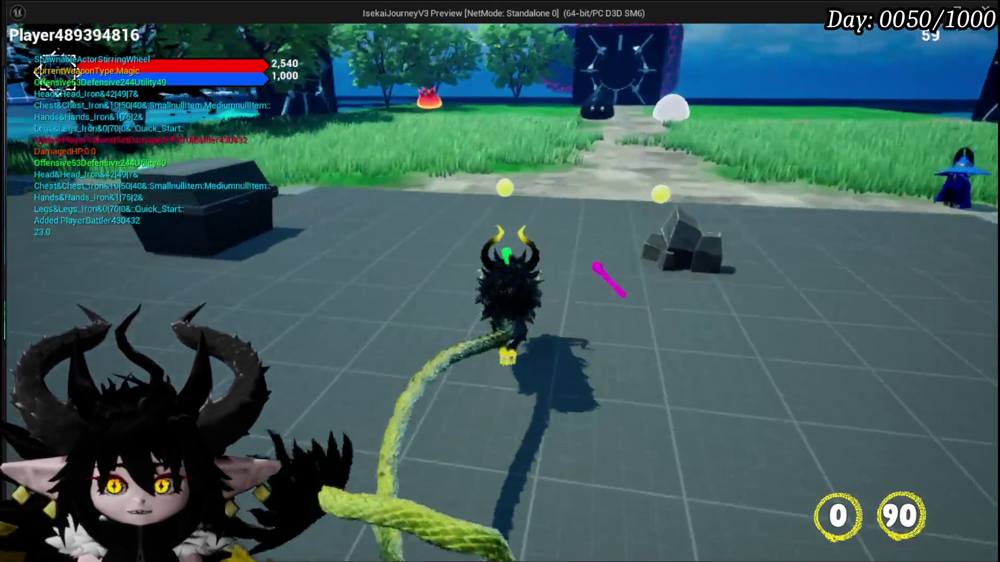
key("w")
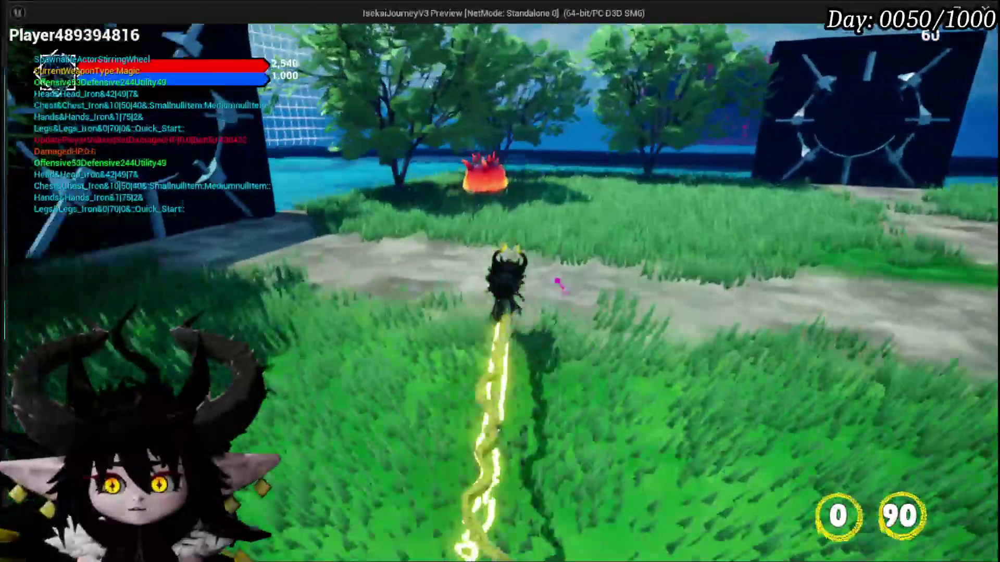
key("w")
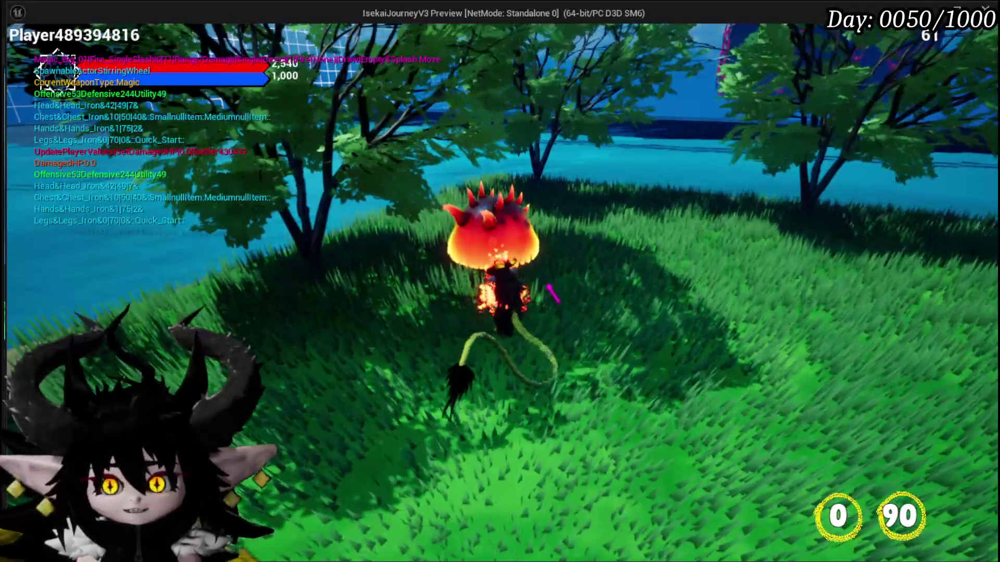
key("s")
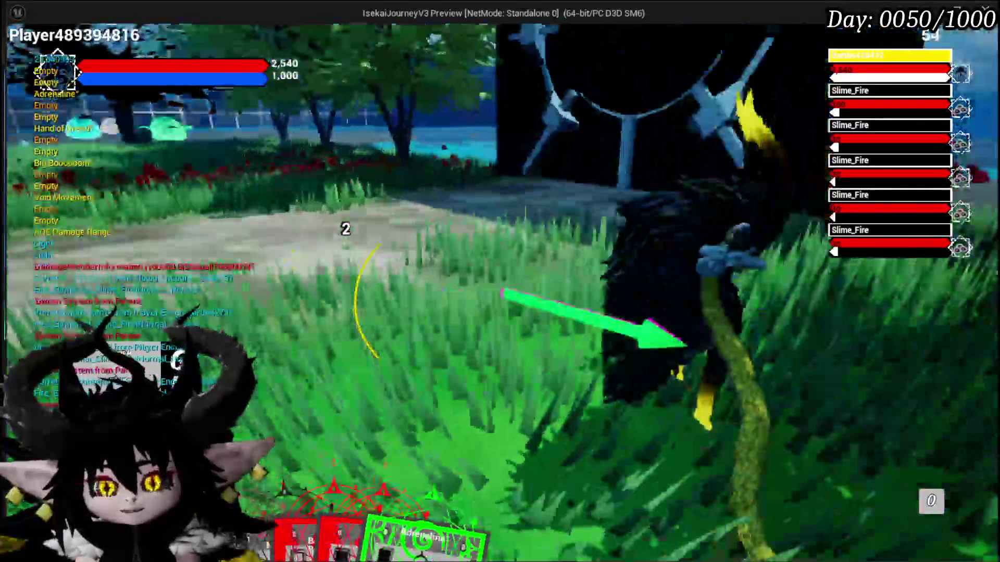
key("alt+Tab")
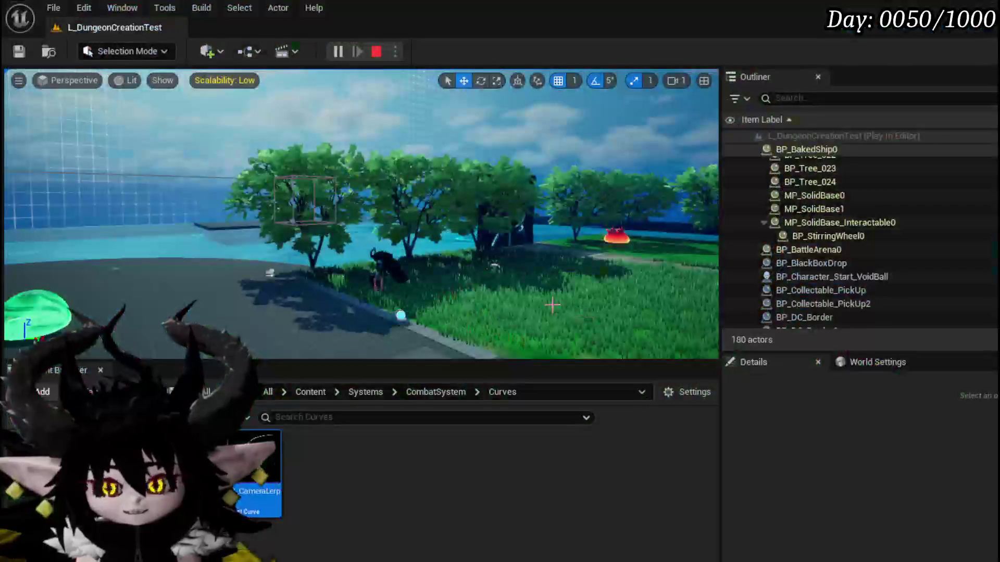
- Save all and check the Set Timer by Function Name node in UpdateMeshToCameraSequence
left_click(19, 51)
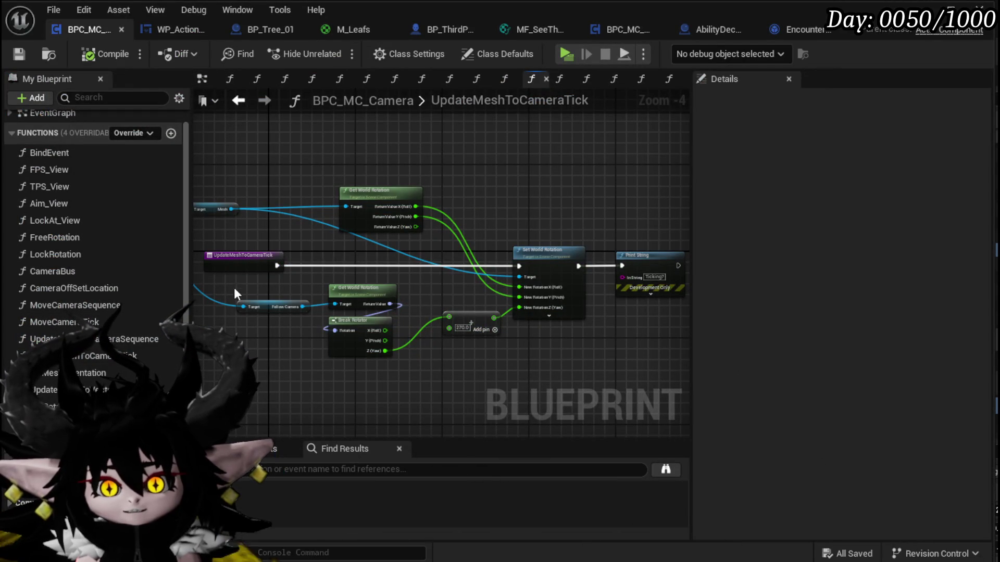
scroll(223, 267, "up", 4)
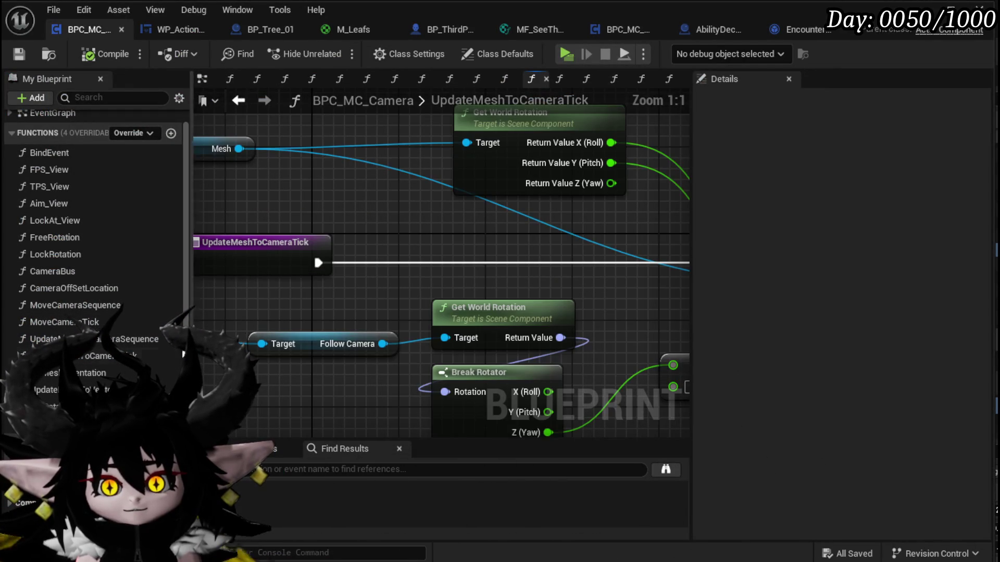
double_click(128, 341)
scroll(257, 329, "up", 4)
mouse_move(324, 284)
left_mouse_down()
mouse_move(250, 321)
mouse_move(229, 319)
mouse_move(319, 330)
left_mouse_up()
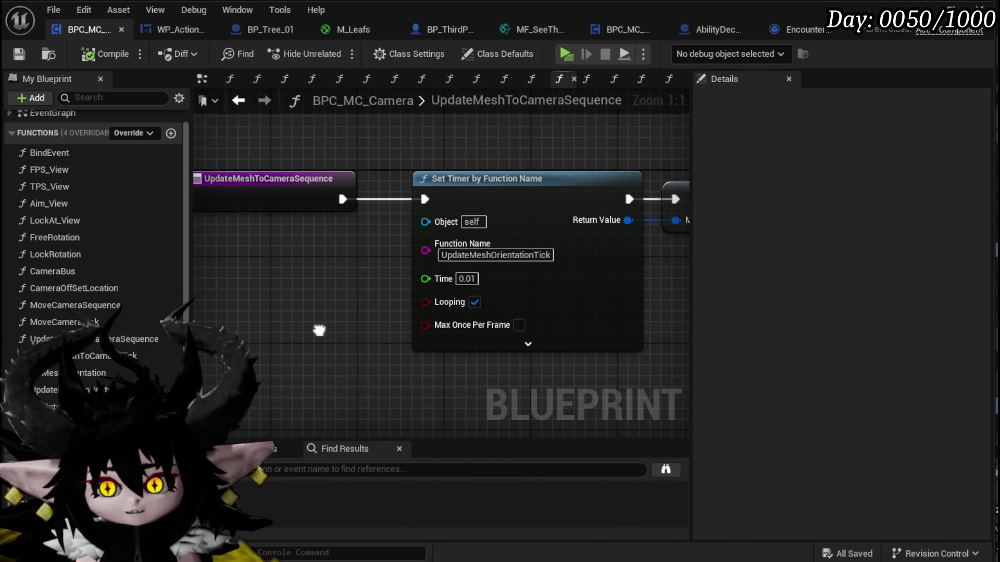
left_click(246, 101)
scroll(66, 225, "up", 1)
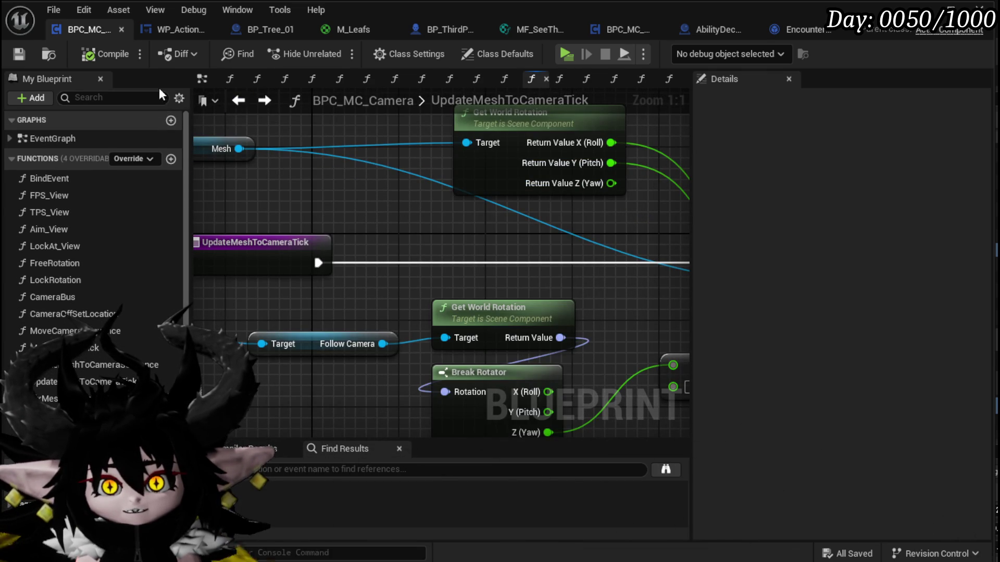
- Add a breakpoint on the EventGraph's Update Mesh to Camera Sequence call, then return to the level editor
left_click(201, 80)
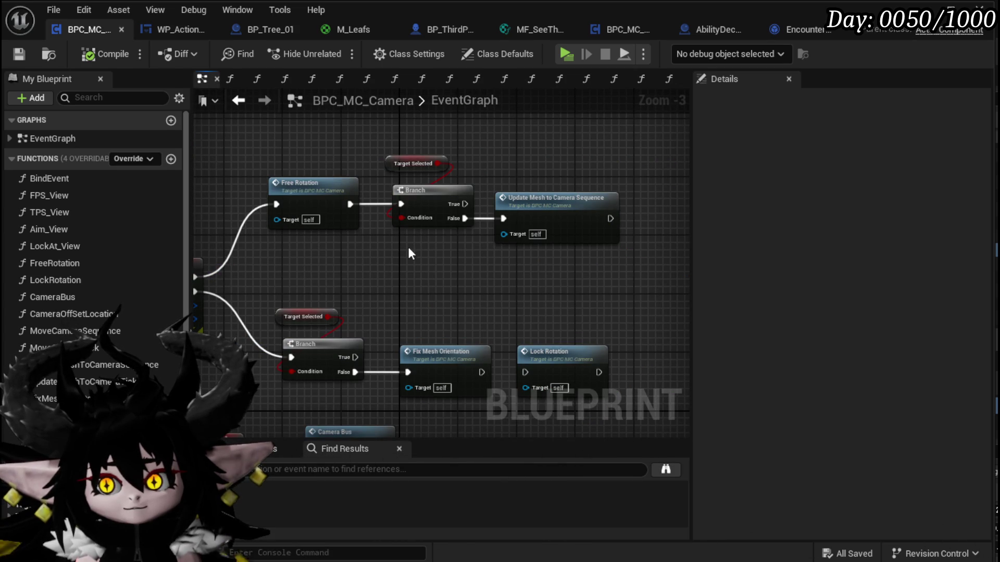
left_click(386, 164)
scroll(861, 254, "down", 5)
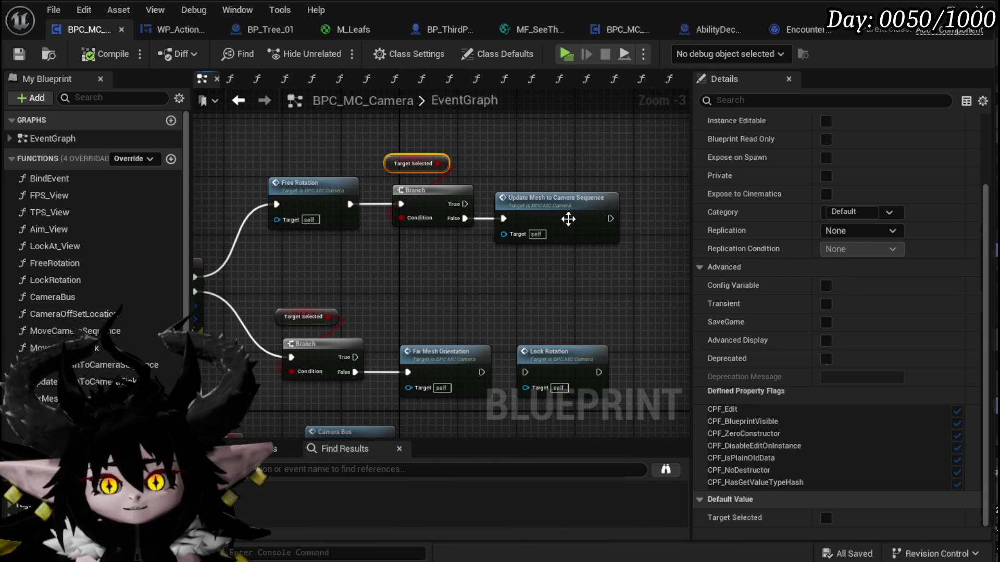
right_click(566, 202)
left_click(629, 492)
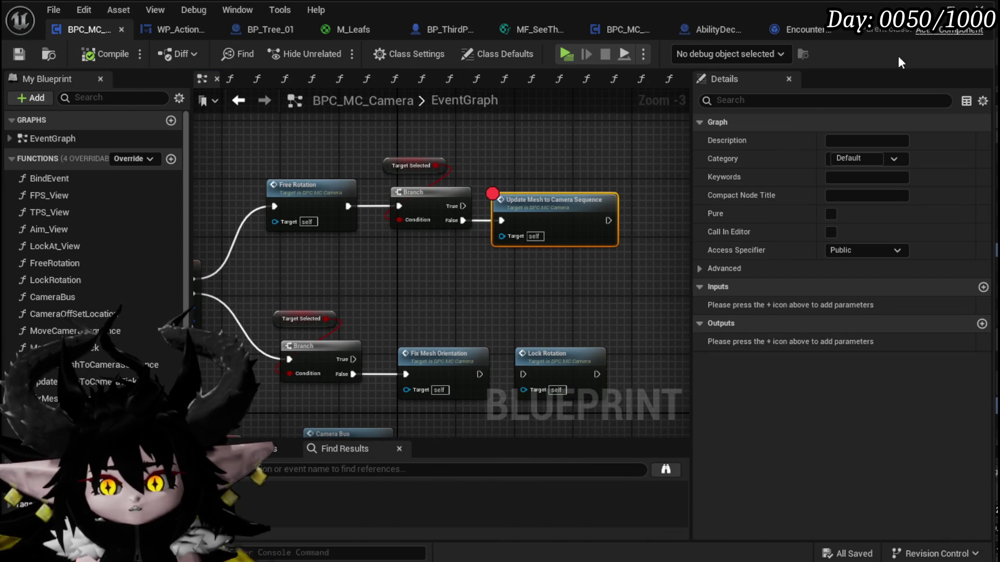
left_click(951, 10)
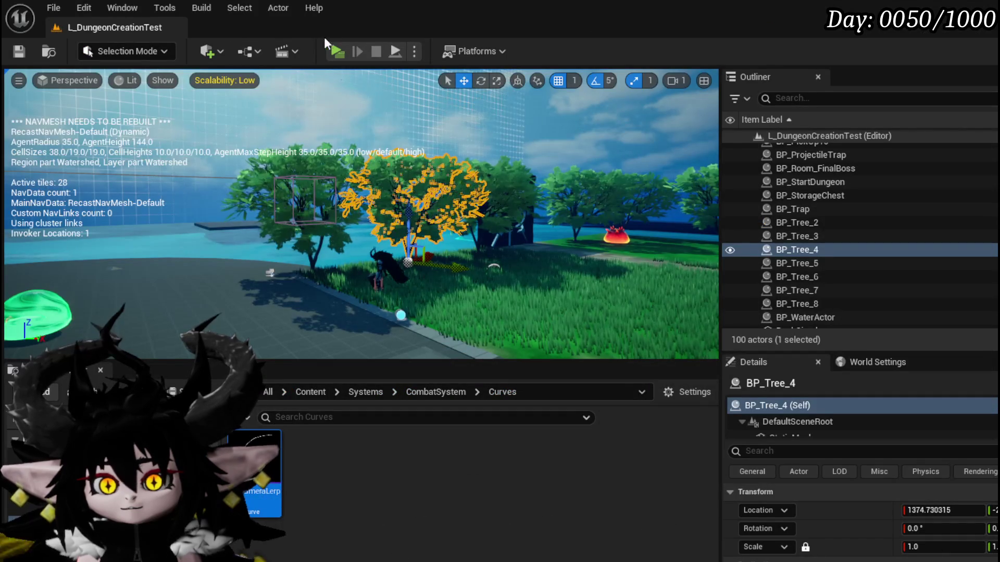
- Launch play, run into the red spiky fire slime and start the battle
key("alt+Tab")
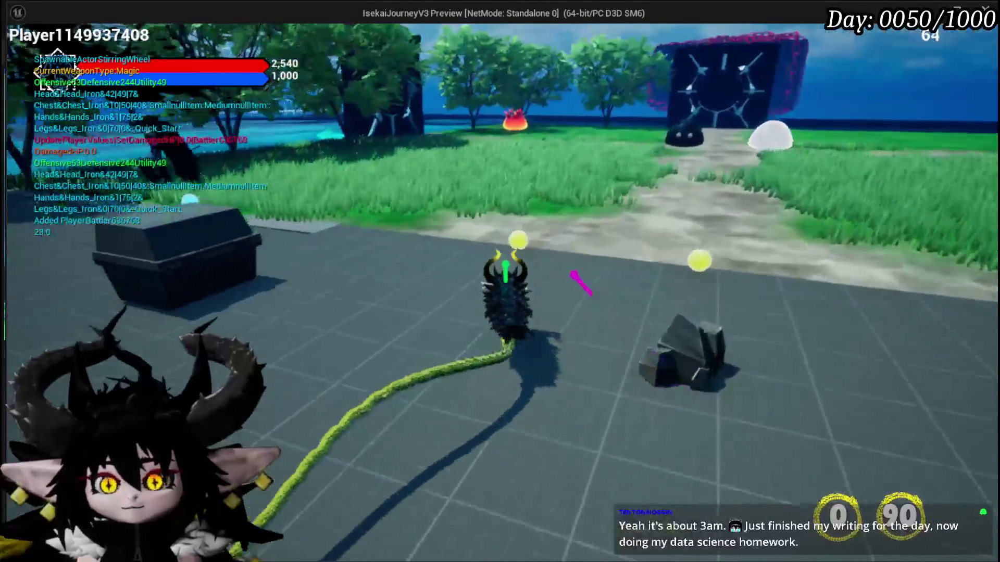
key("w")
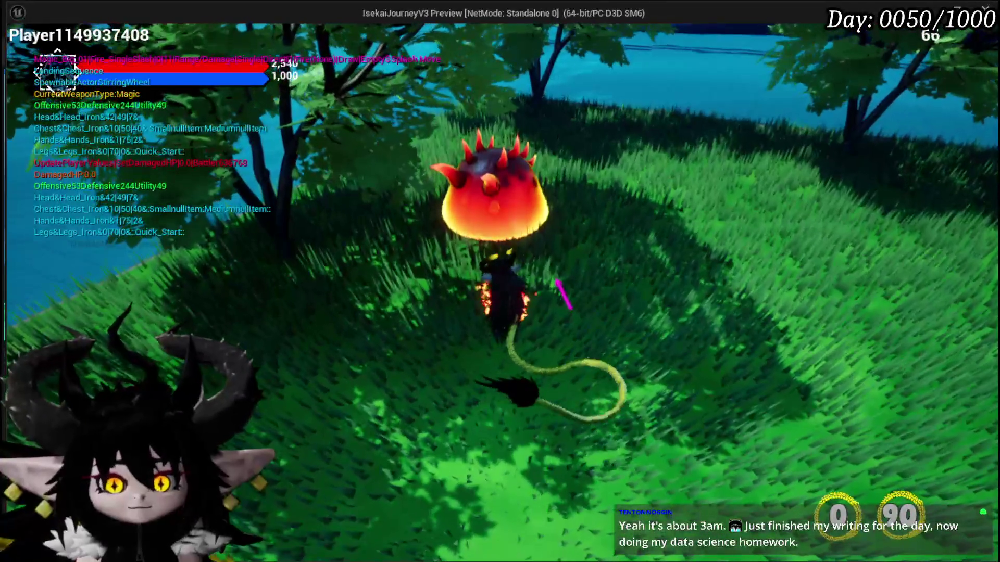
key("1")
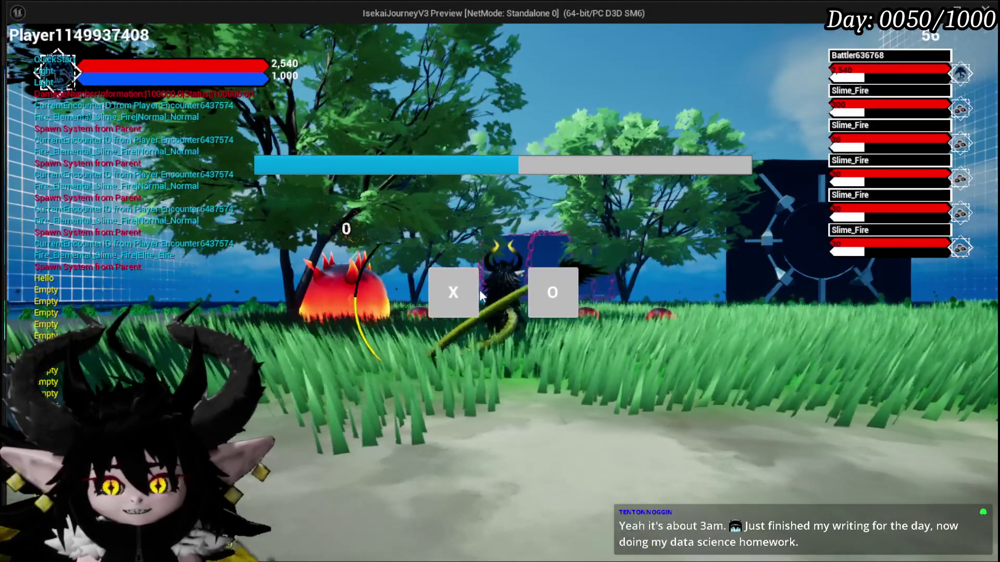
left_click(474, 291)
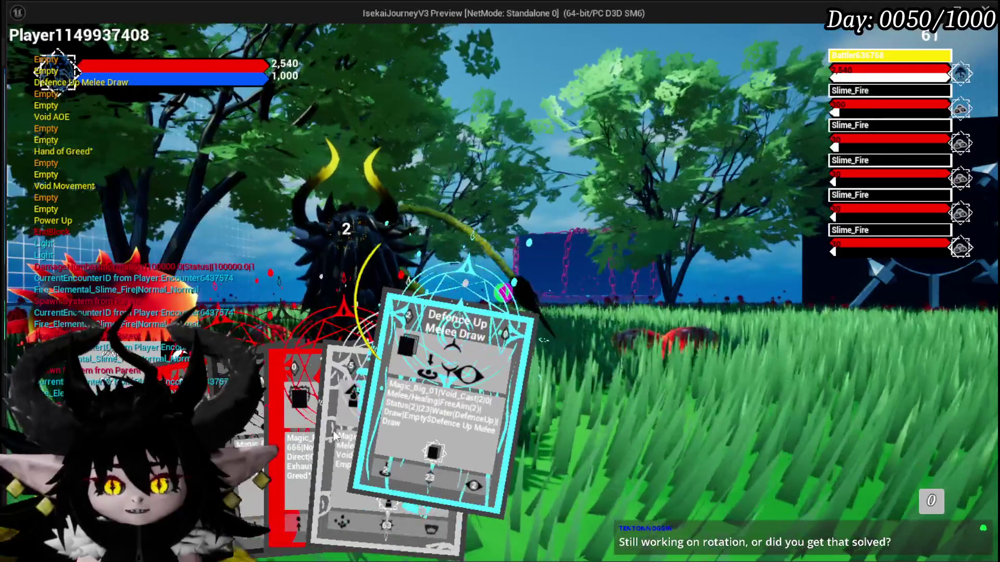
- Play Hand of Greed twice against the slimes, then stop play and save the level
mouse_move(333, 433)
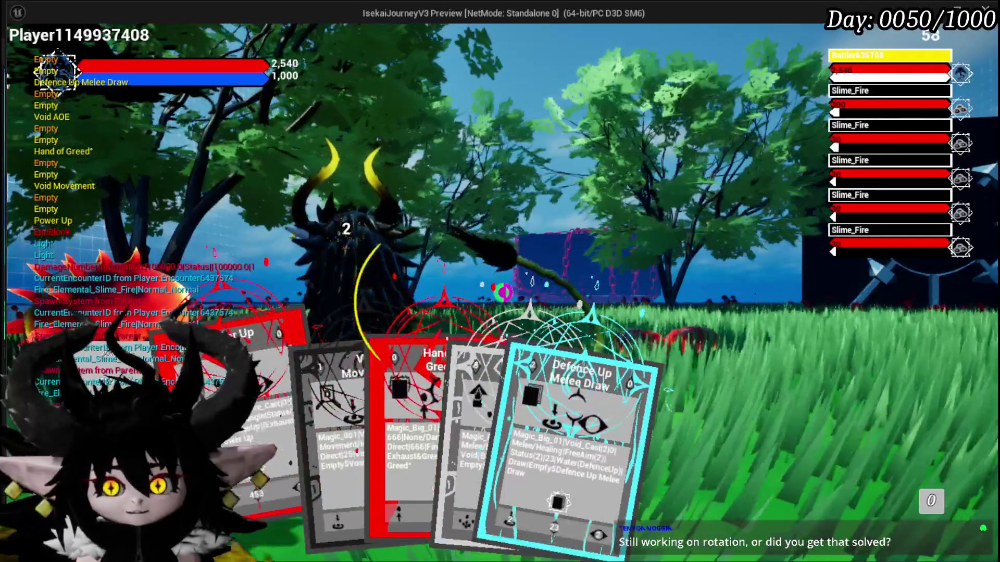
left_click(394, 437)
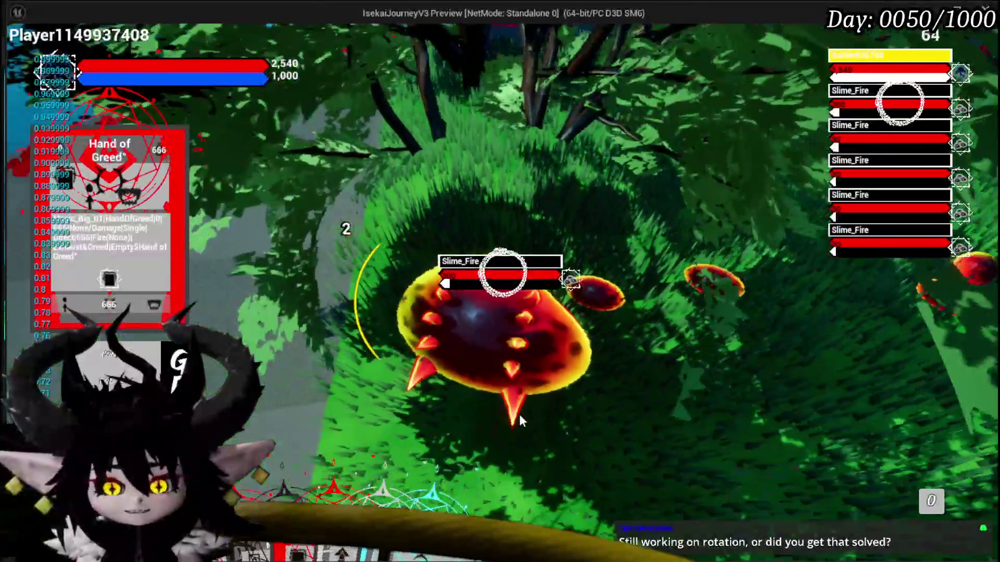
left_click(520, 413)
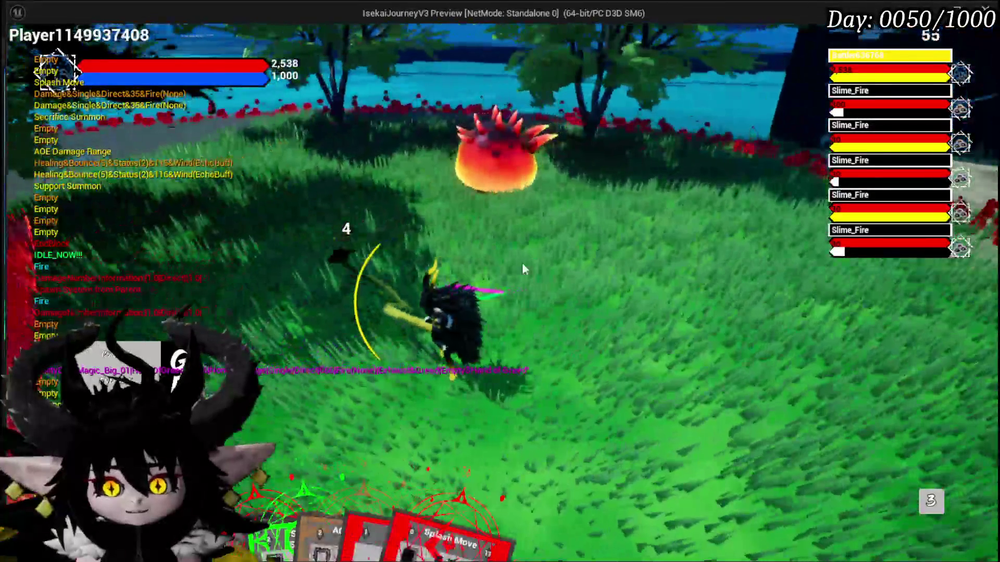
left_click(302, 439)
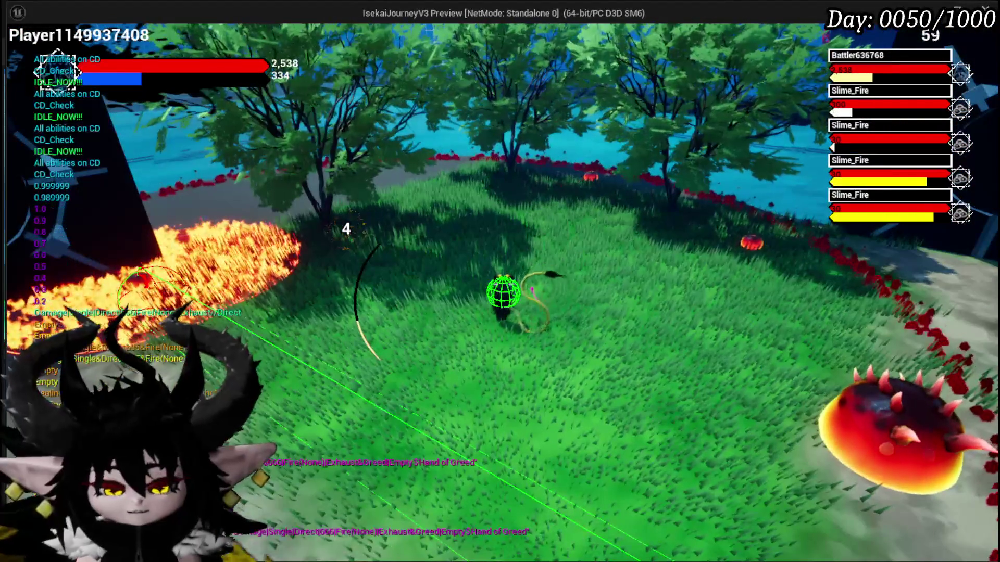
key("Escape")
left_click(24, 59)
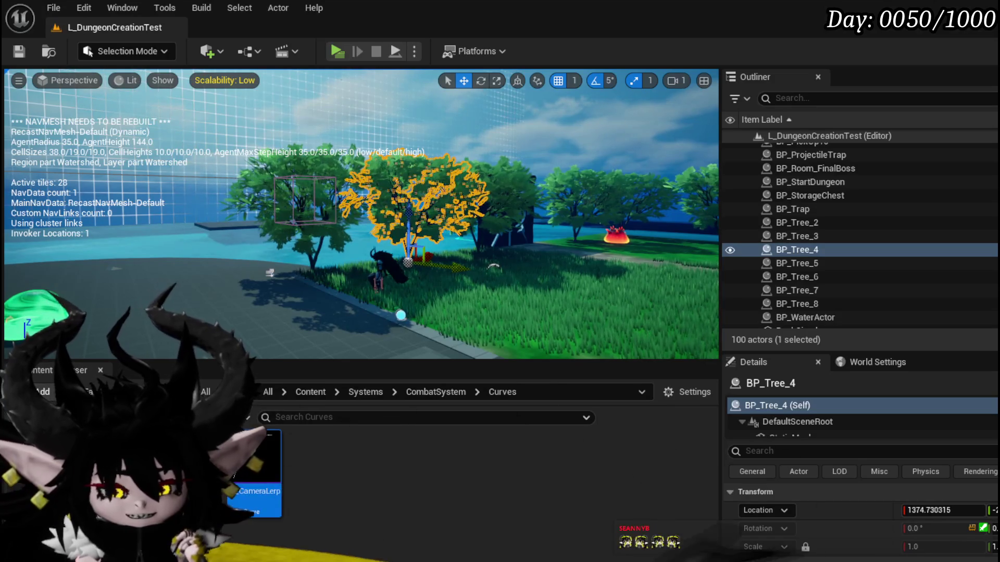
- Return to the BPC_MC_Camera EventGraph and frame the Target Selected branch
key("alt+Tab")
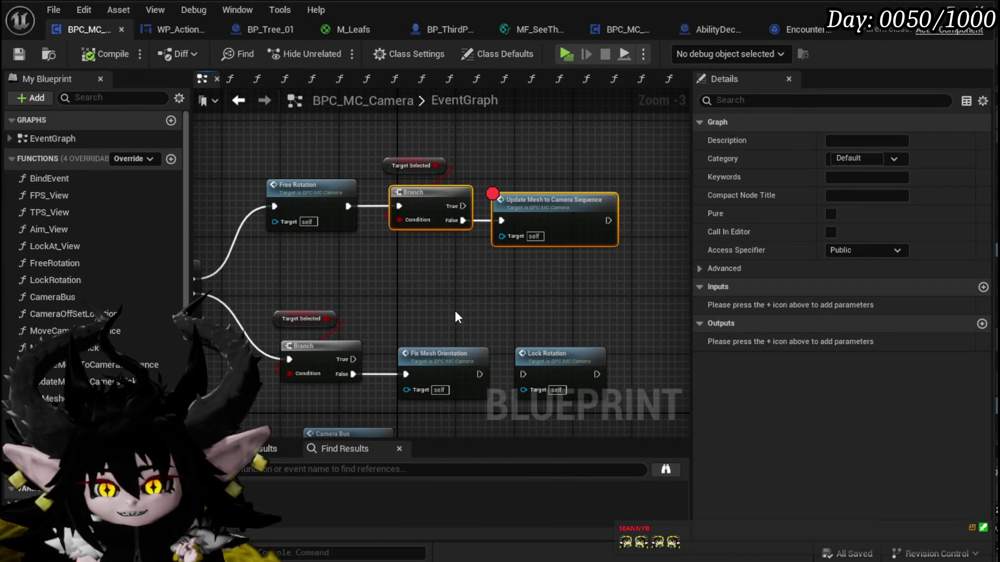
left_click_drag(369, 286, 360, 321)
left_click(360, 321)
left_click_drag(469, 244, 480, 252)
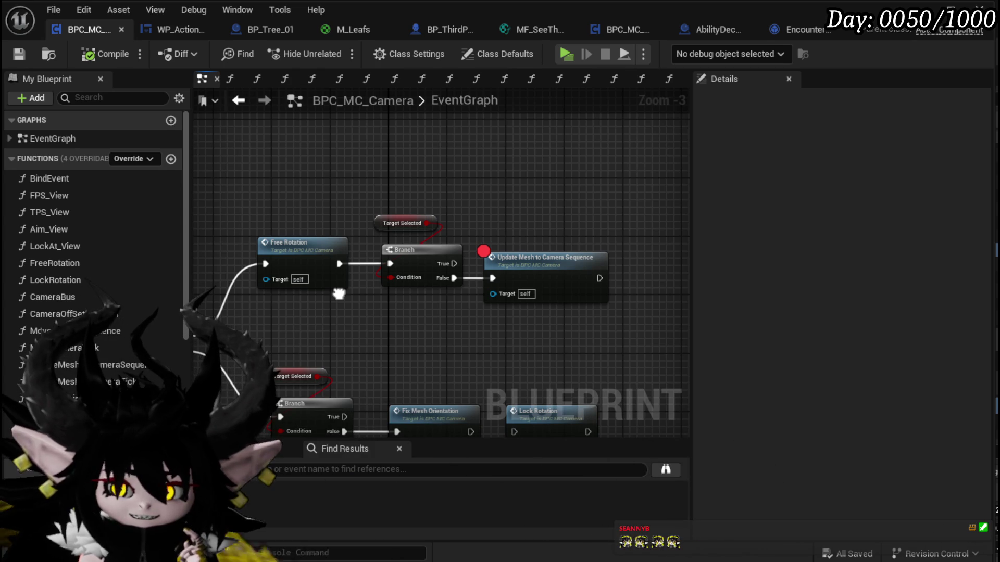
scroll(338, 294, "up", 2)
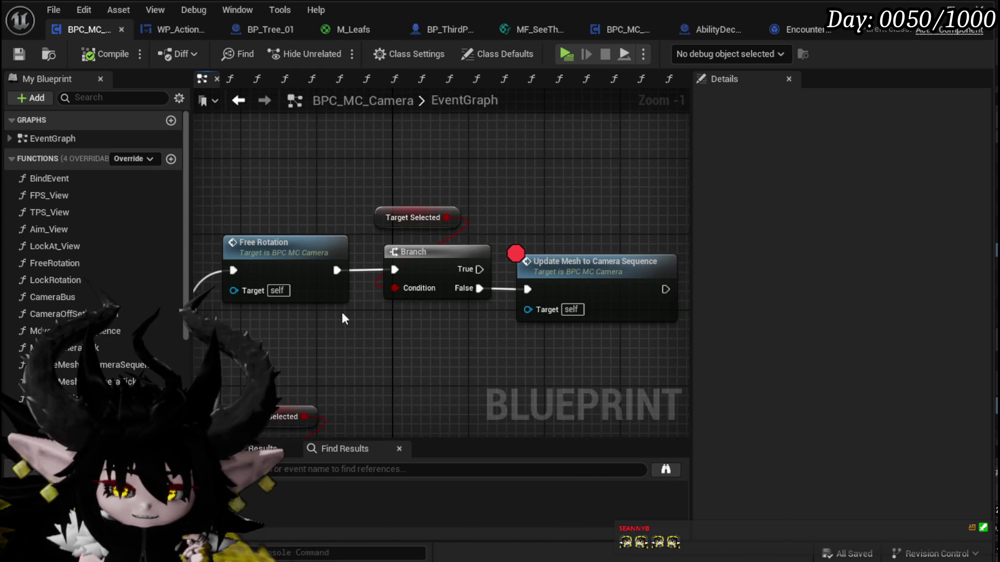
left_click_drag(292, 350, 305, 334)
scroll(306, 334, "down", 2)
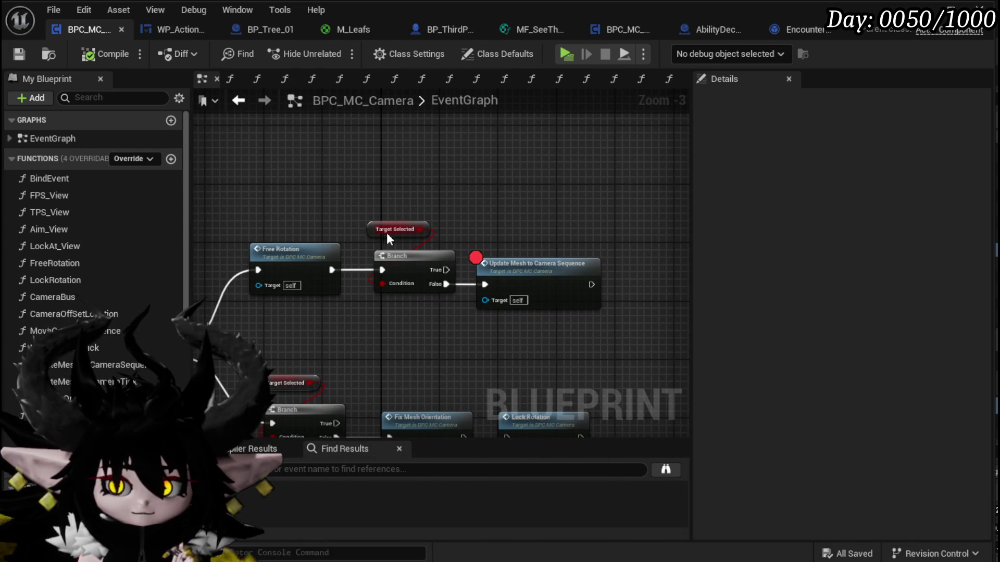
- Select Update Mesh to Camera Sequence, then pull a new wire from the Branch's True output
left_click_drag(405, 246, 405, 246)
left_click_drag(350, 379, 465, 356)
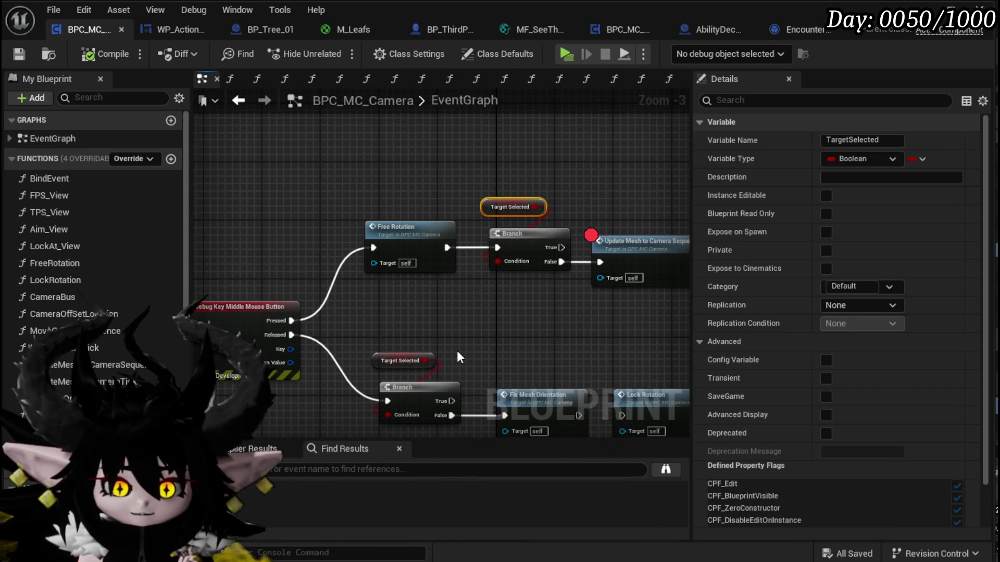
left_click_drag(457, 357, 332, 382)
left_click(513, 318)
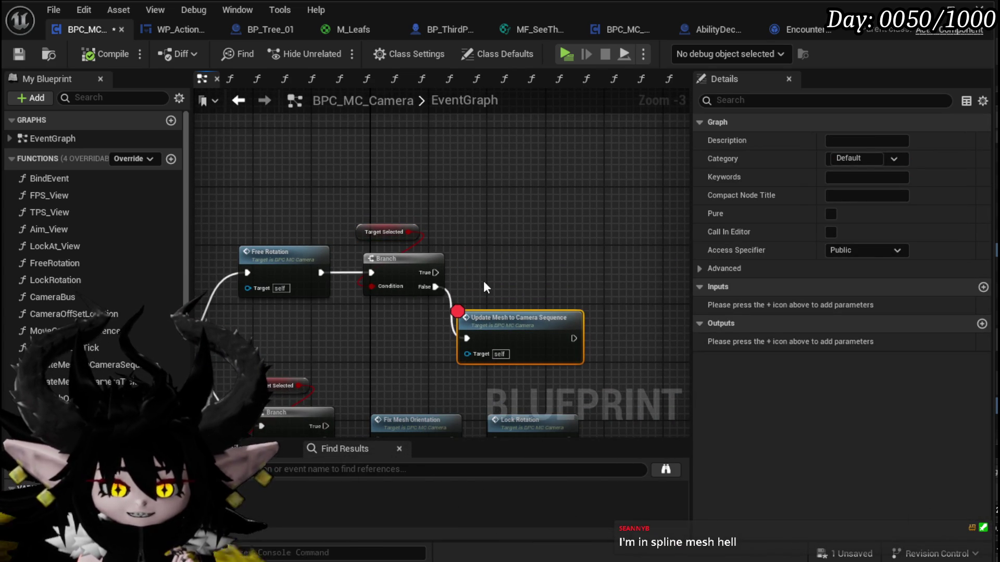
mouse_move(435, 272)
left_mouse_down()
mouse_move(461, 333)
mouse_move(517, 224)
left_mouse_up()
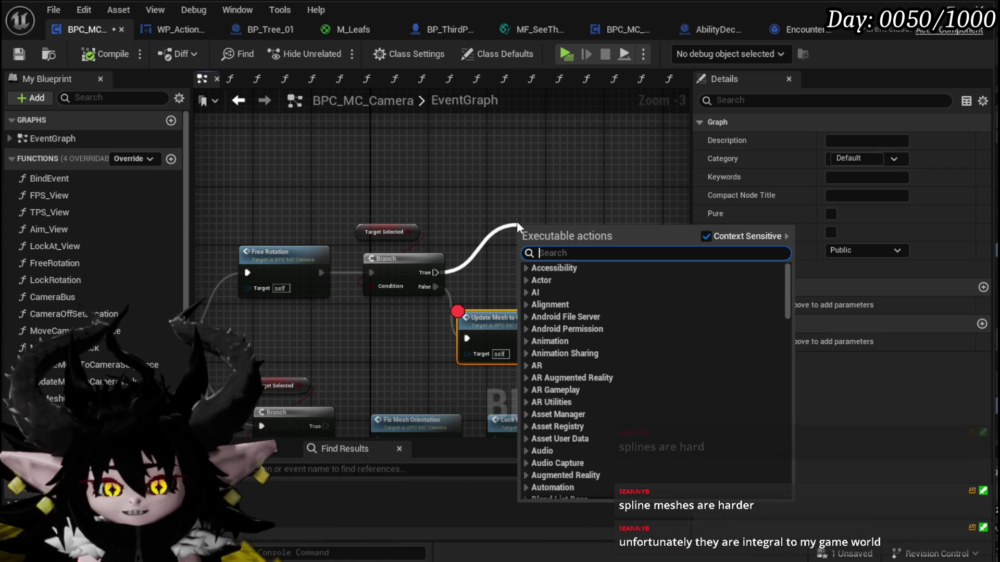
- Place a Print String node on the Branch's True path
type("Sp")
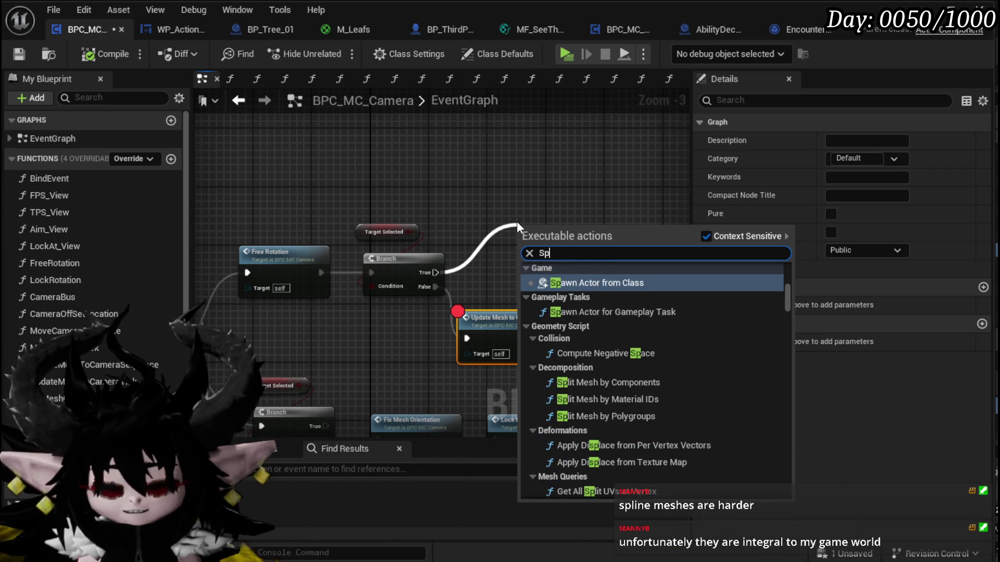
key("BackSpace")
key("BackSpace")
type("Print String")
key("Return")
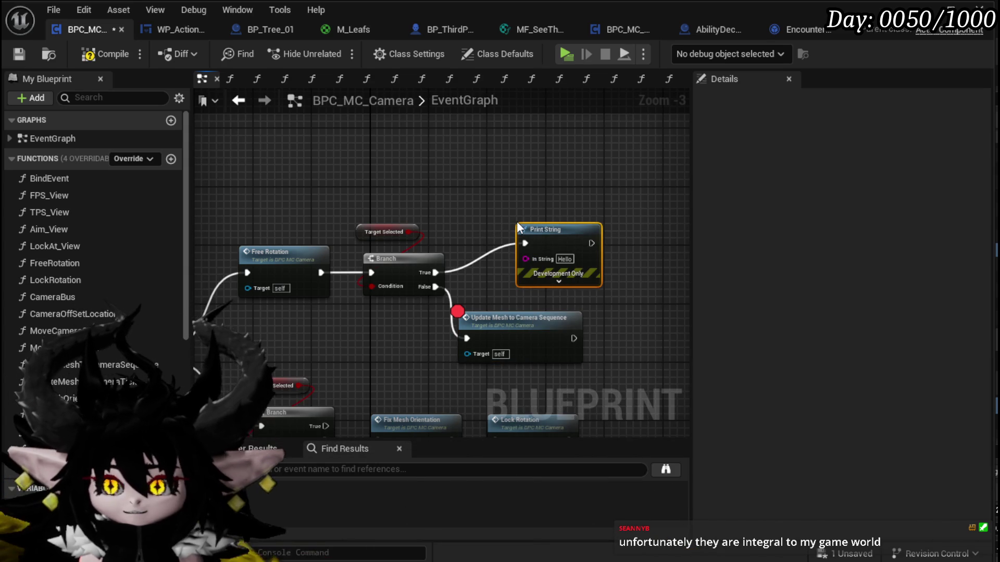
- Set its In String to 'Having a Target', move it up, then compile and save
left_click(564, 259)
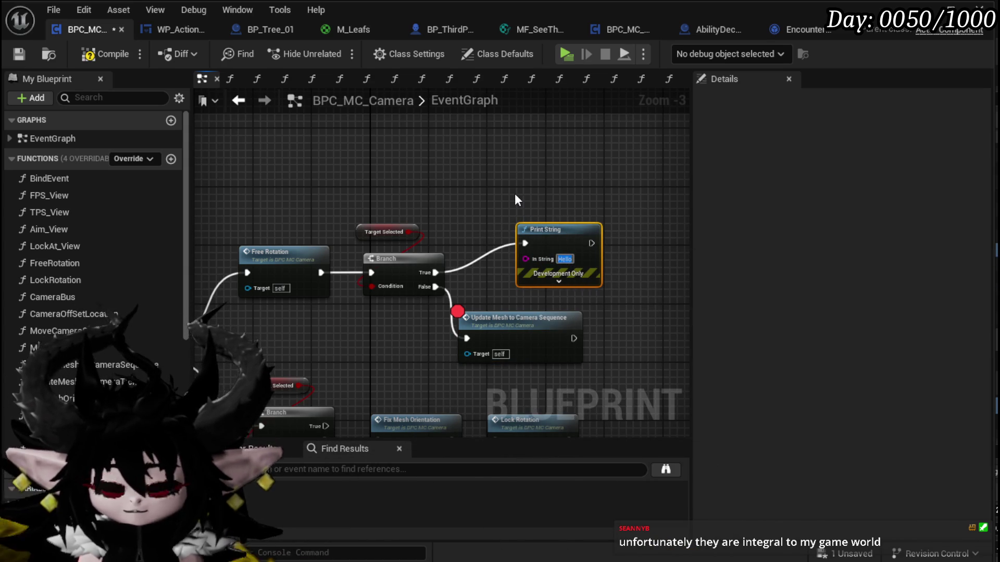
type("Having a Target")
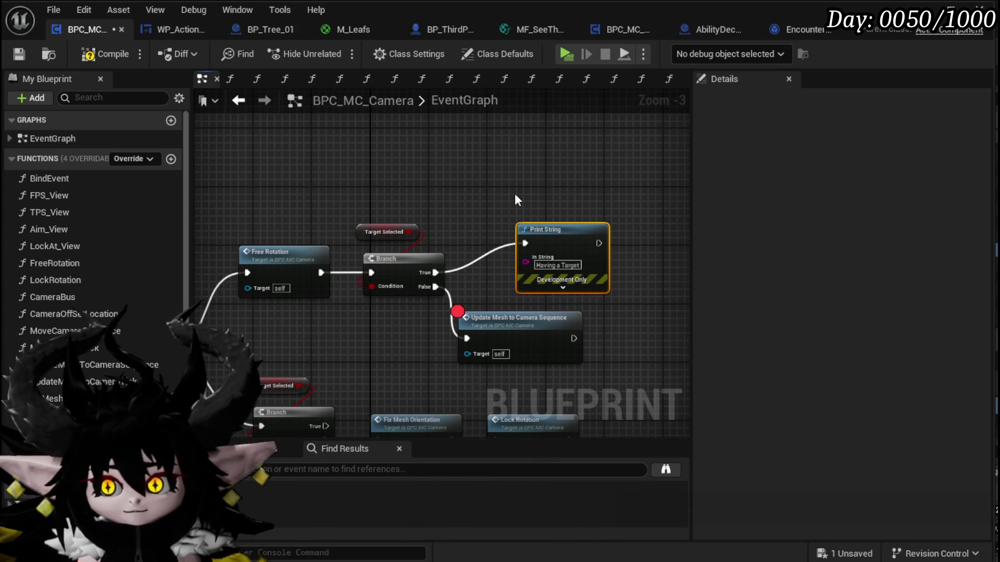
left_click_drag(545, 244, 493, 201)
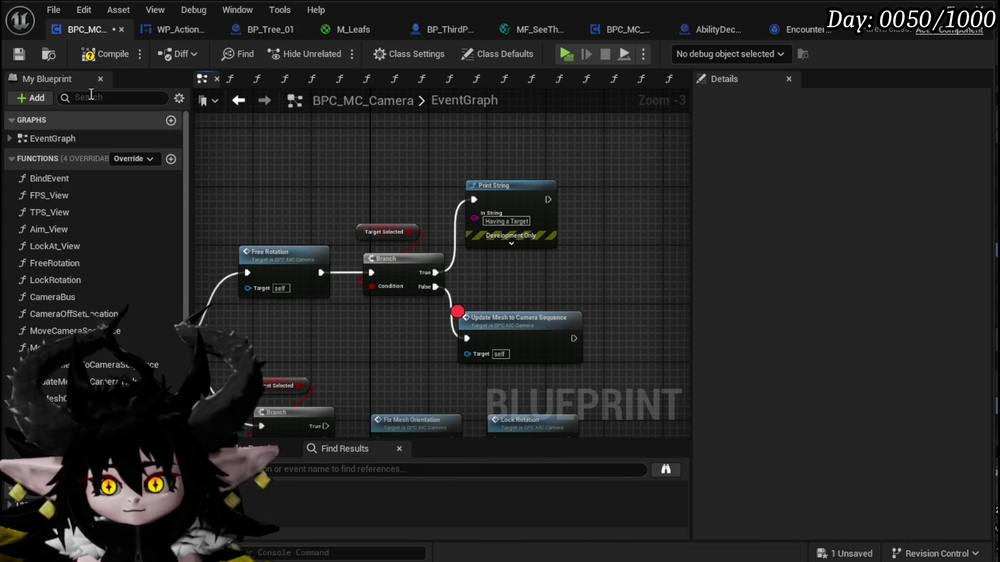
left_click(89, 53)
left_click(18, 53)
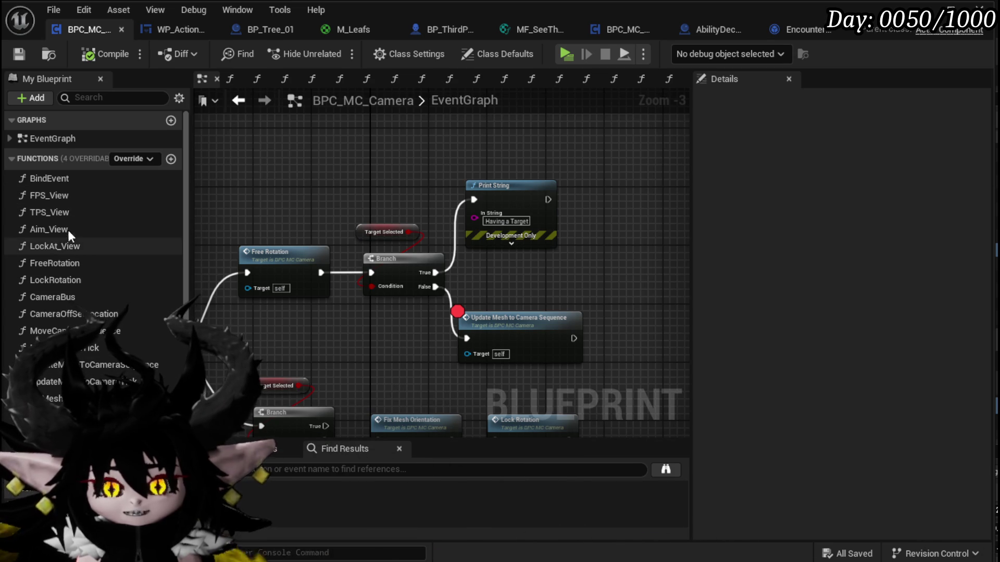
double_click(49, 331)
double_click(60, 315)
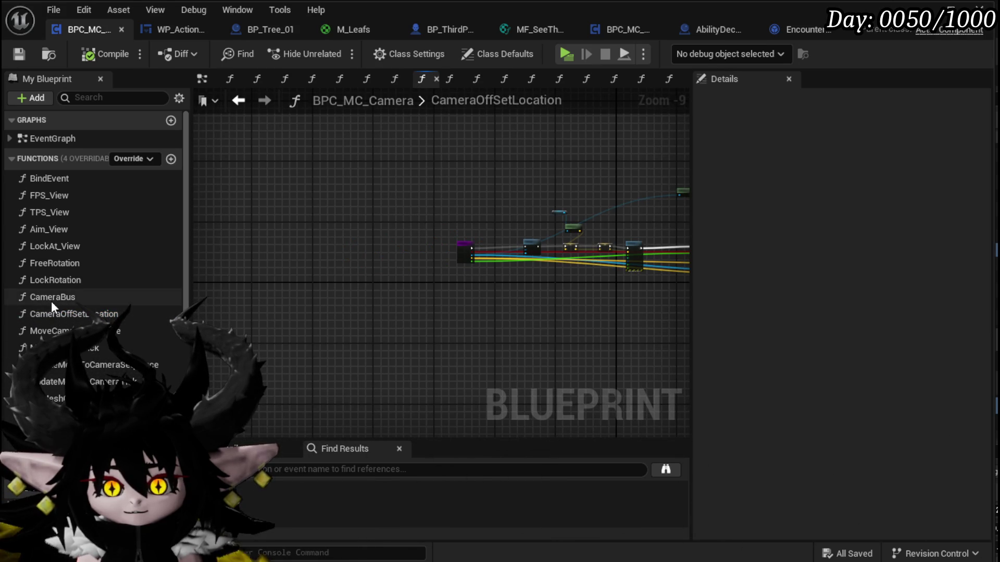
double_click(53, 298)
scroll(515, 332, "down", 4)
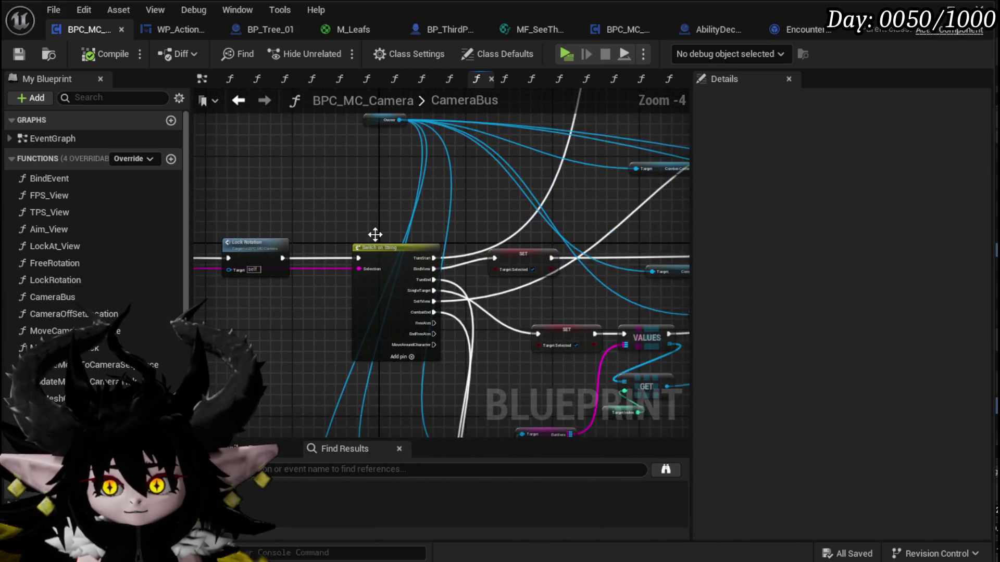
scroll(344, 261, "up", 2)
left_click(413, 320)
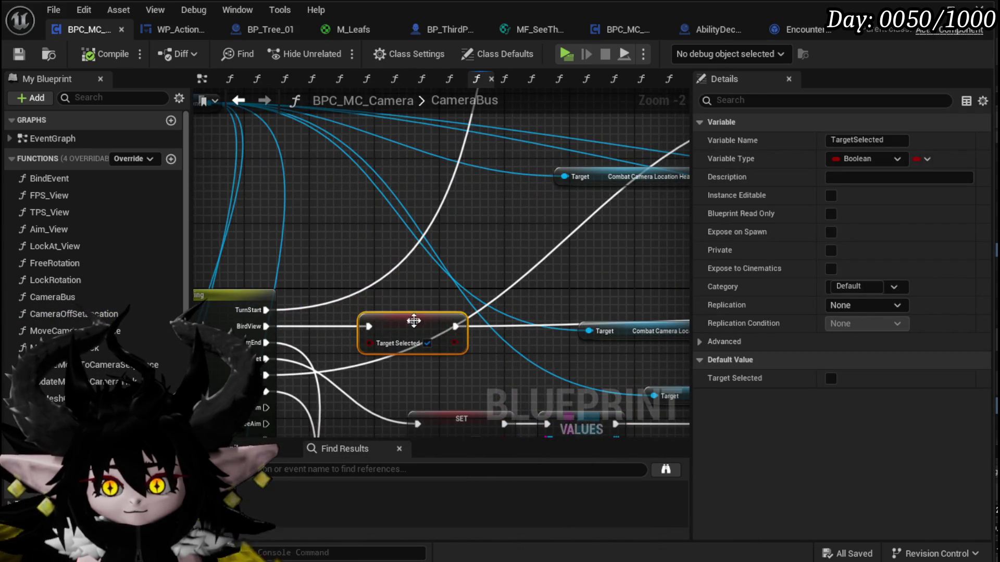
scroll(413, 320, "down", 1)
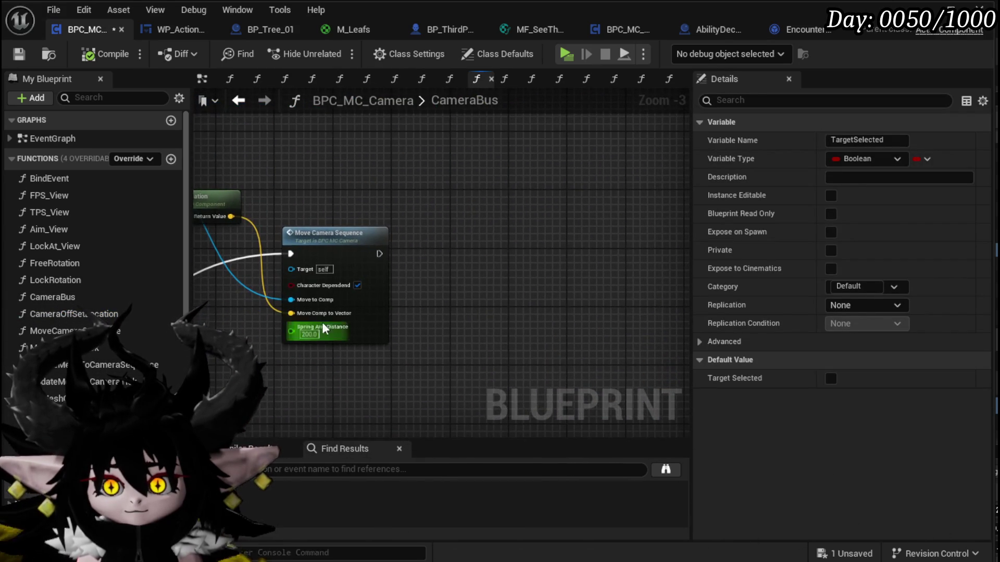
double_click(320, 348)
double_click(484, 201)
scroll(504, 249, "up", 2)
scroll(396, 255, "down", 2)
scroll(470, 260, "up", 4)
scroll(470, 260, "down", 4)
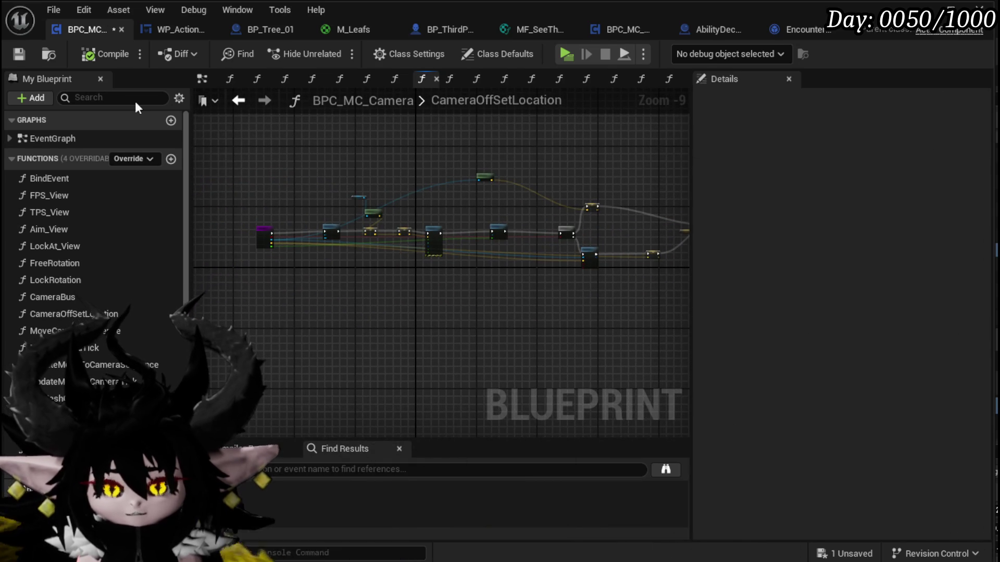
left_click(11, 55)
left_click(237, 100)
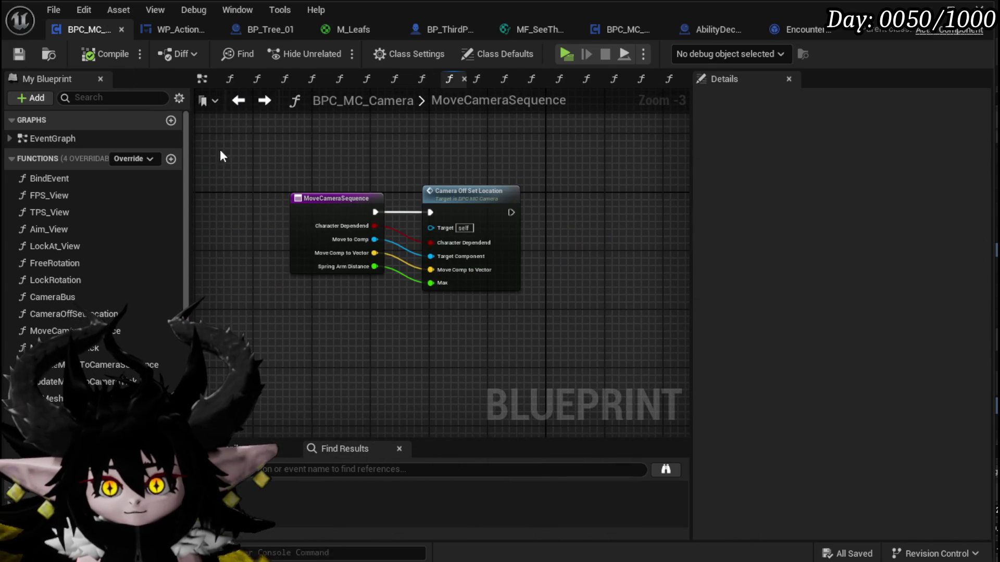
left_click(237, 100)
left_click(236, 100)
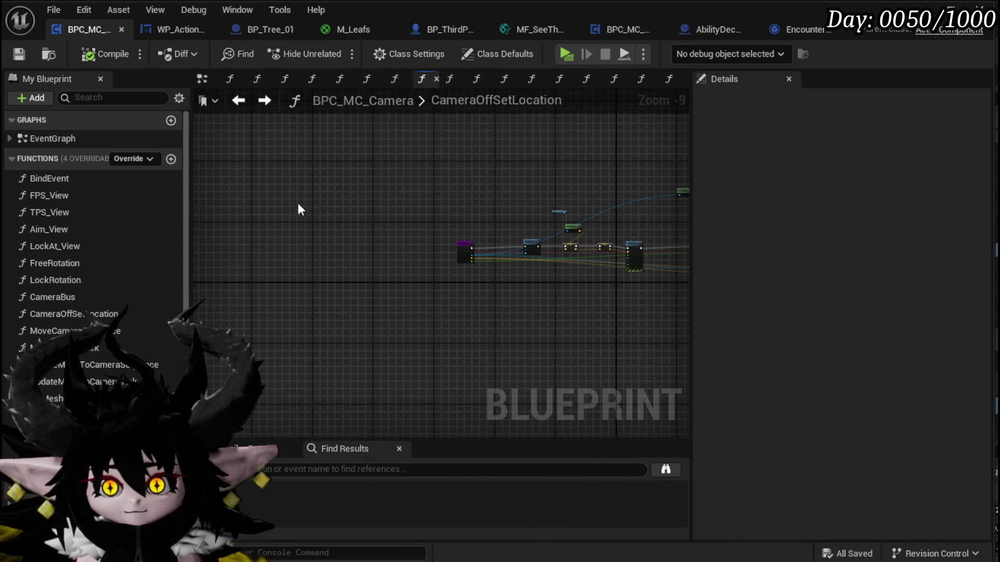
left_click(239, 100)
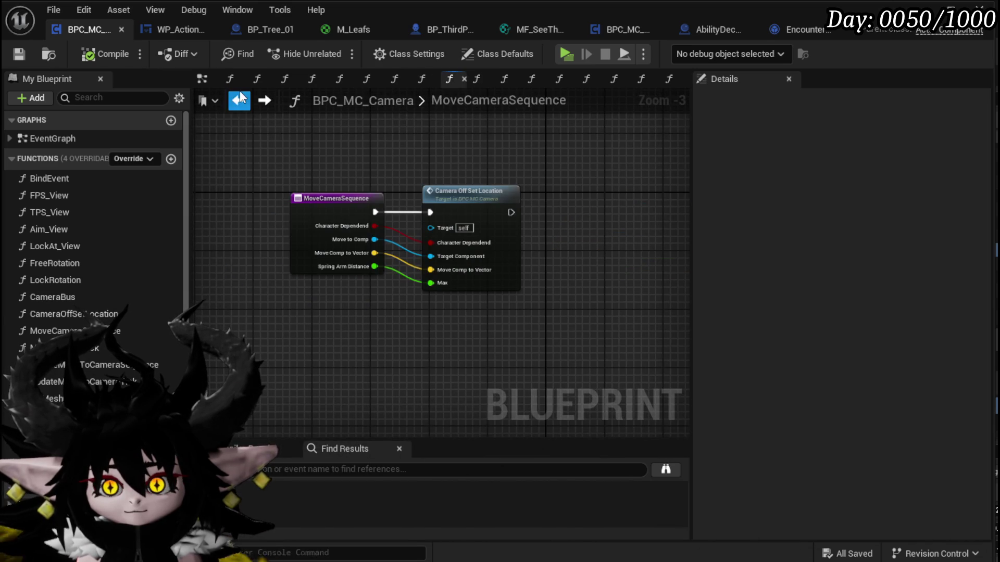
left_click(239, 100)
left_click_drag(290, 228, 345, 163)
mouse_move(311, 351)
left_mouse_down()
mouse_move(343, 225)
mouse_move(320, 79)
mouse_move(302, 250)
left_mouse_up()
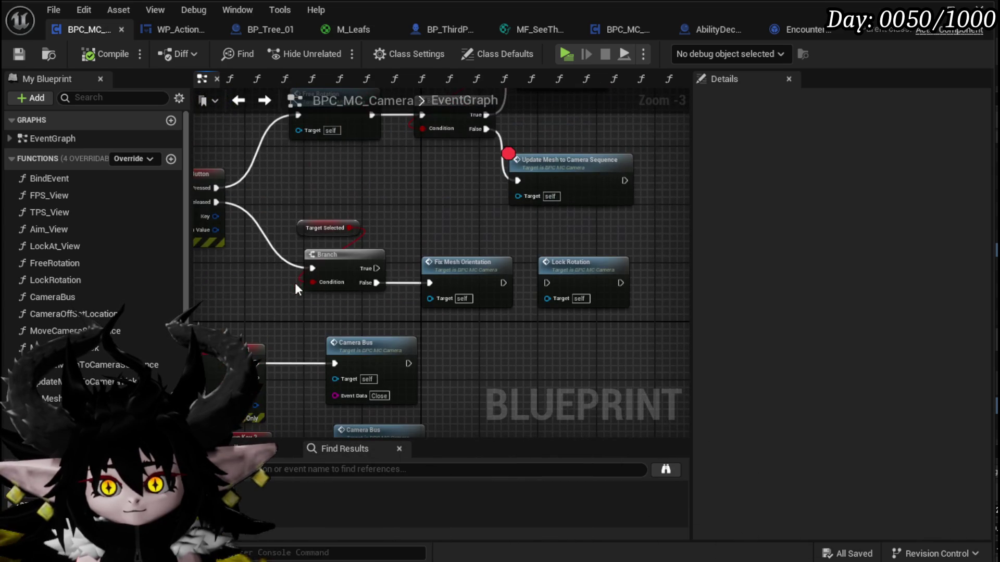
left_click(325, 227)
left_click(307, 241)
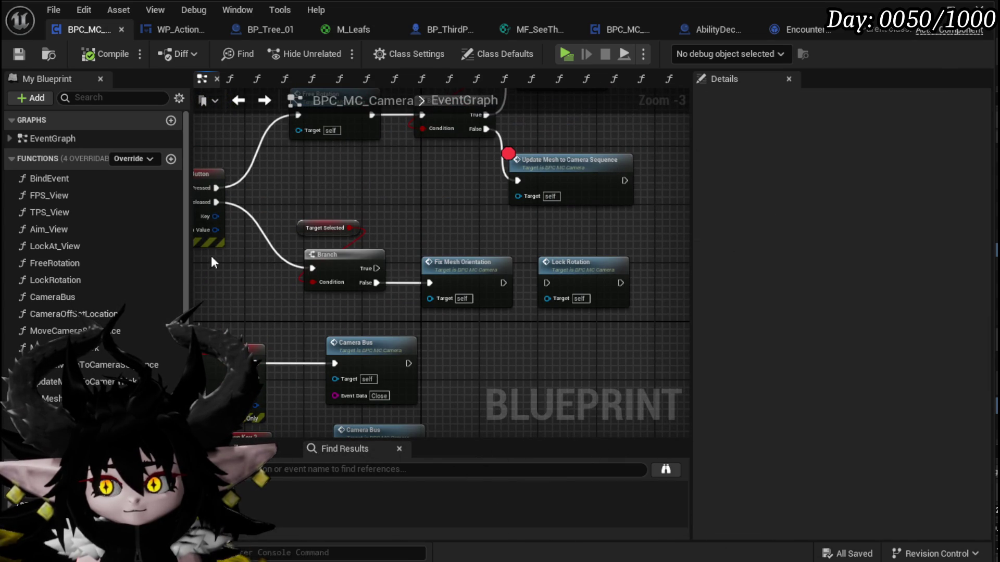
scroll(114, 271, "down", 4)
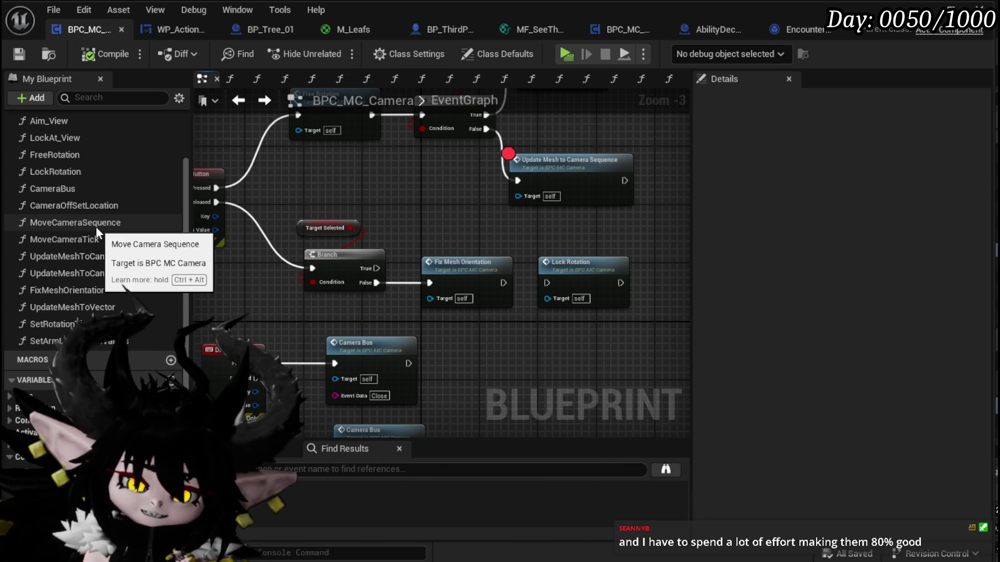
scroll(102, 242, "up", 3)
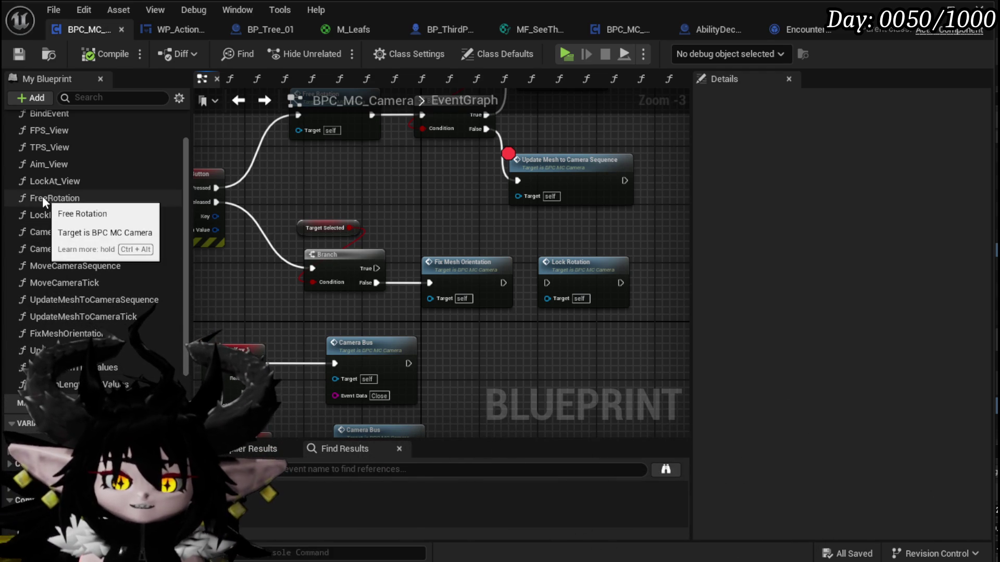
scroll(452, 300, "down", 2)
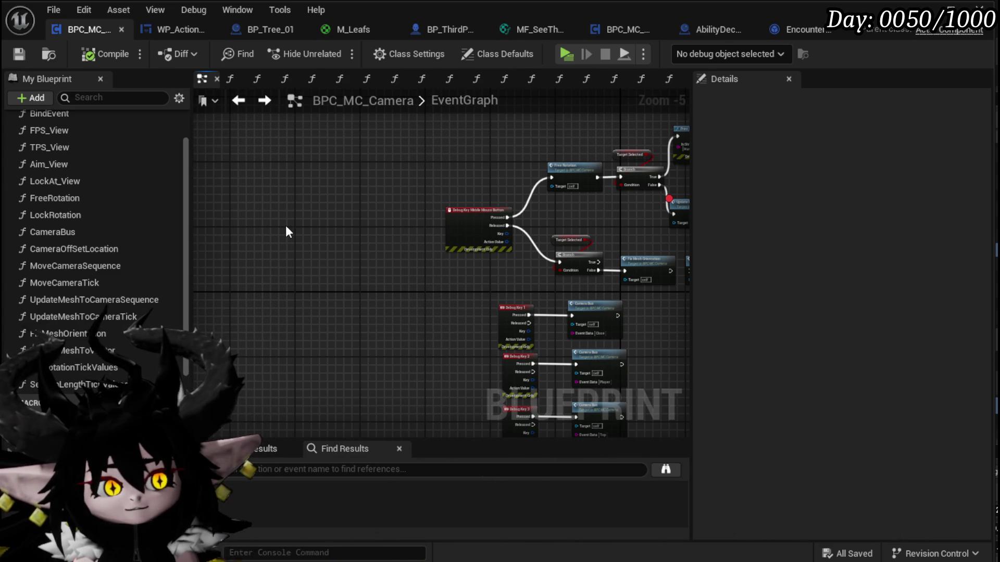
key("Home")
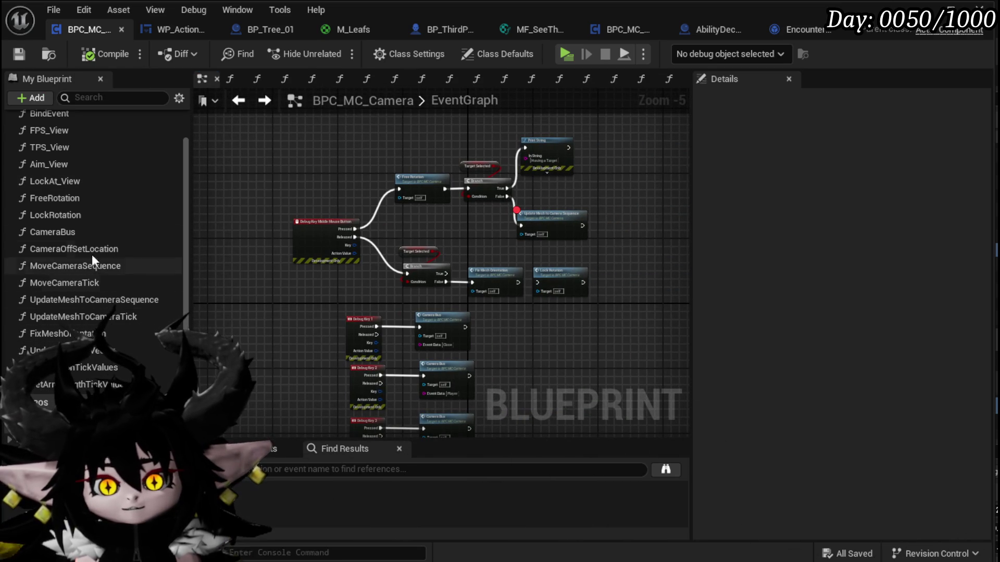
double_click(69, 231)
- Paste a SET Target Selected node after Fix Mesh Orientation and set it to false
mouse_move(398, 319)
left_mouse_down()
mouse_move(477, 330)
mouse_move(395, 299)
left_mouse_up()
scroll(411, 346, "down", 4)
scroll(370, 268, "up", 4)
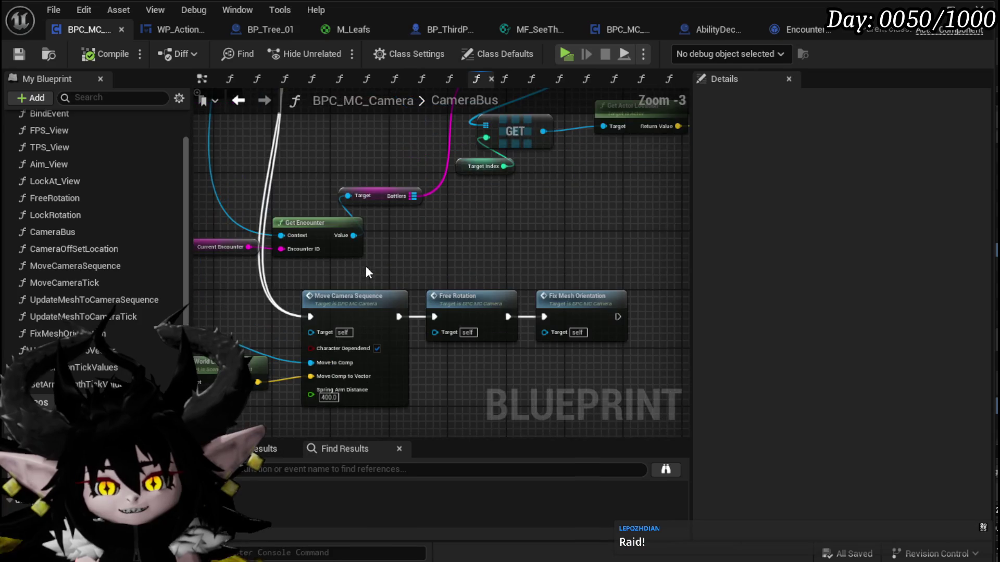
mouse_move(425, 268)
left_mouse_down()
mouse_move(335, 252)
mouse_move(283, 260)
mouse_move(369, 274)
mouse_move(348, 268)
mouse_move(380, 375)
left_mouse_up()
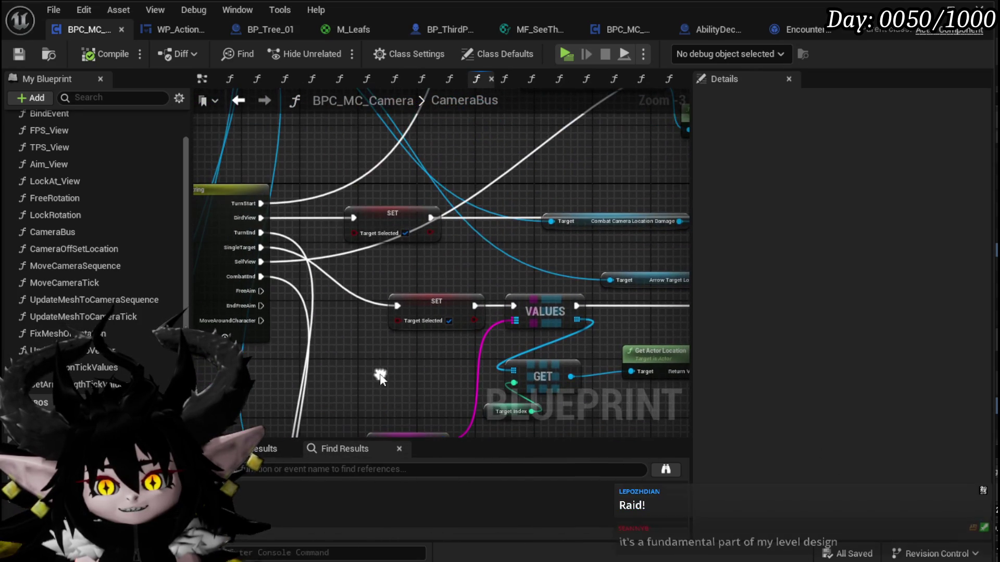
mouse_move(447, 278)
left_mouse_down()
mouse_move(432, 263)
mouse_move(442, 261)
mouse_move(401, 250)
left_mouse_up()
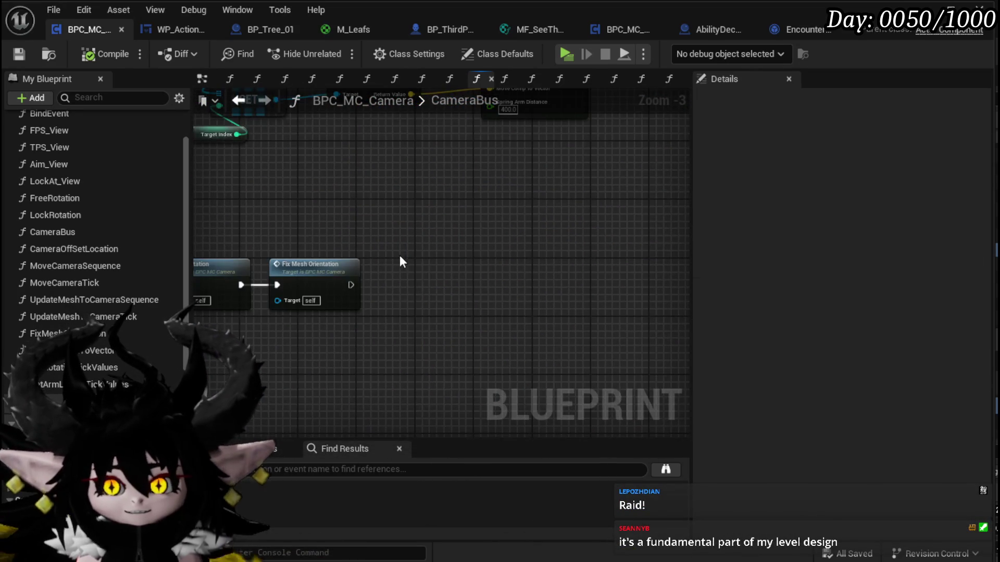
key("ctrl+v")
left_click_drag(351, 285, 394, 285)
left_click(447, 300)
left_click(447, 300)
- Compile and save the blueprint, then start a play test of the level
left_click(117, 61)
left_click(19, 53)
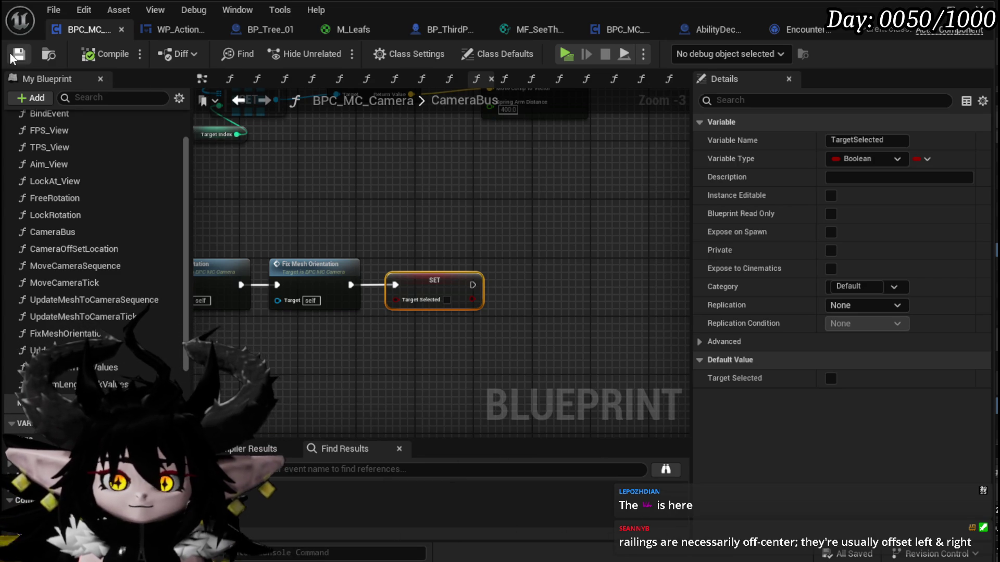
scroll(469, 216, "down", 3)
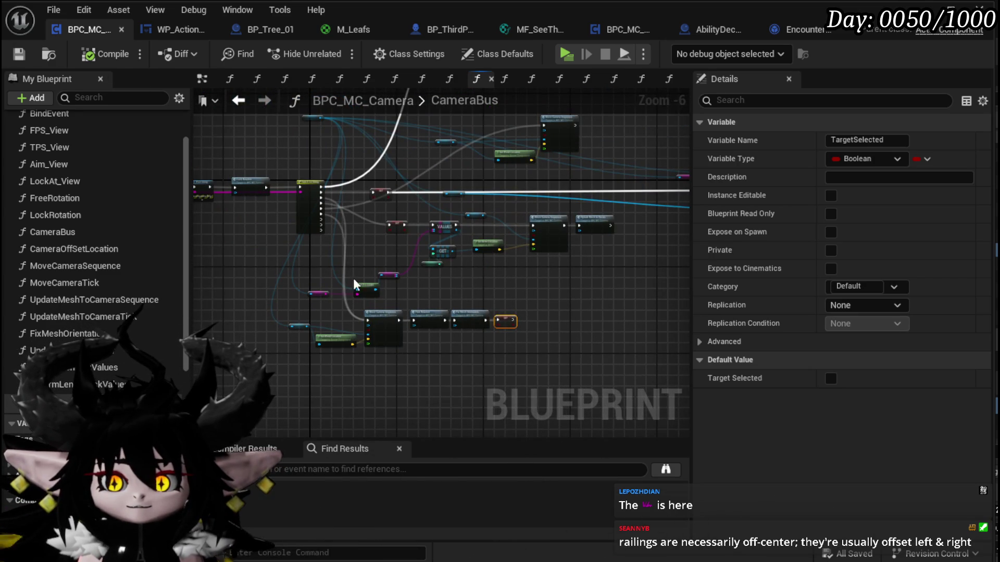
scroll(338, 270, "up", 3)
scroll(307, 300, "down", 1)
mouse_move(307, 300)
left_mouse_down()
mouse_move(326, 296)
mouse_move(364, 333)
mouse_move(401, 344)
mouse_move(435, 332)
left_mouse_up()
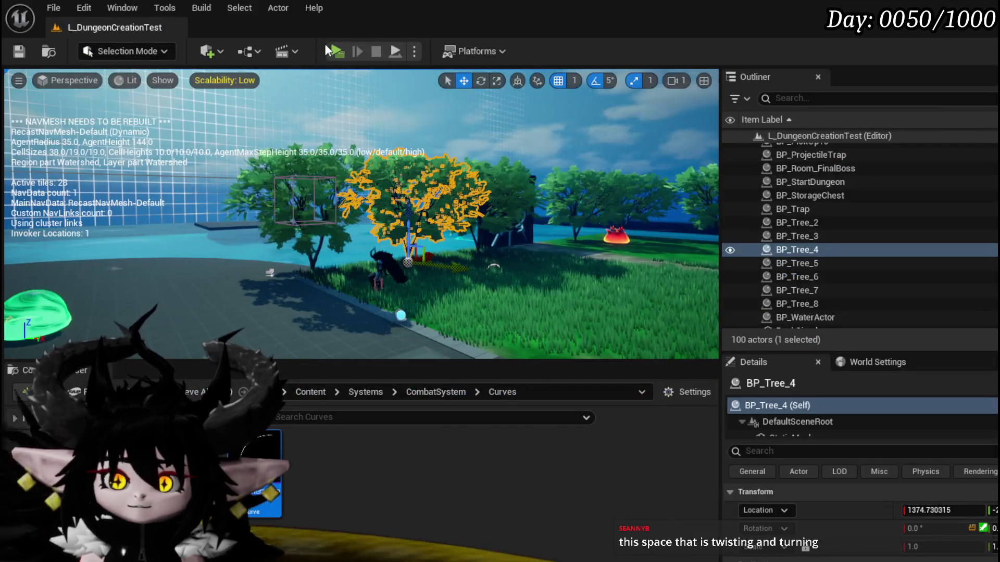
left_click(330, 48)
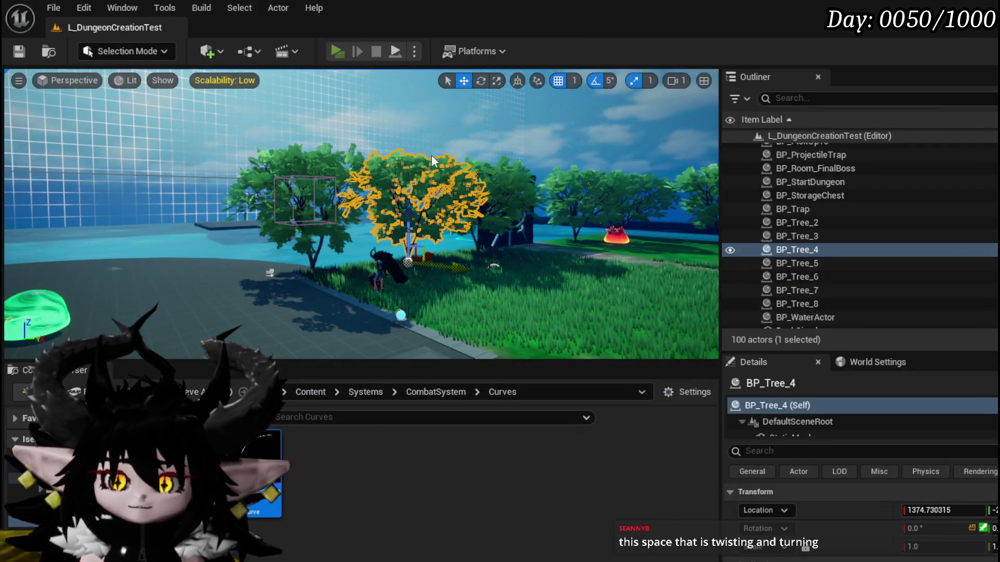
- Attack the fire creature, then remove the breakpoint from Update Mesh to Camera Sequence
key("w")
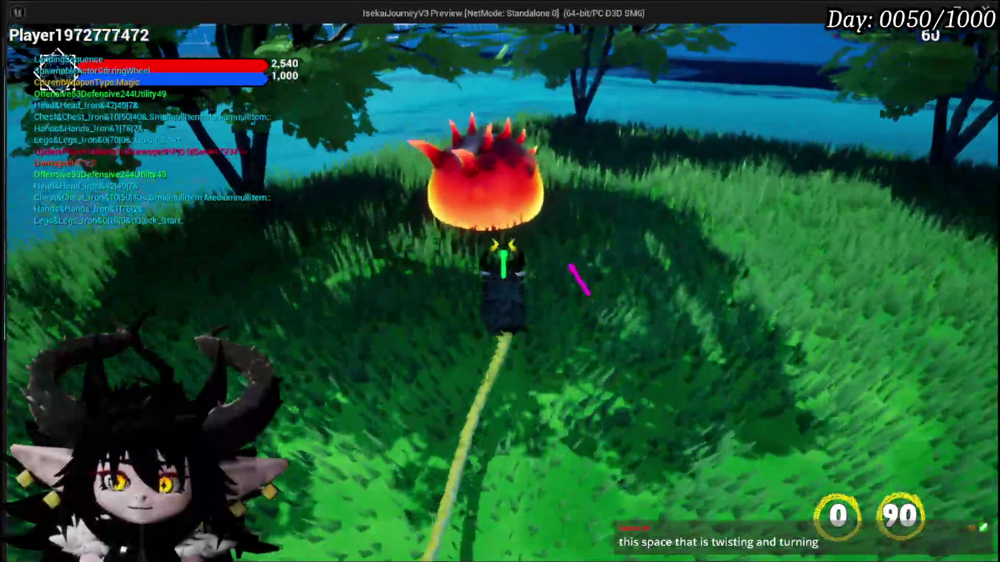
left_click(573, 281)
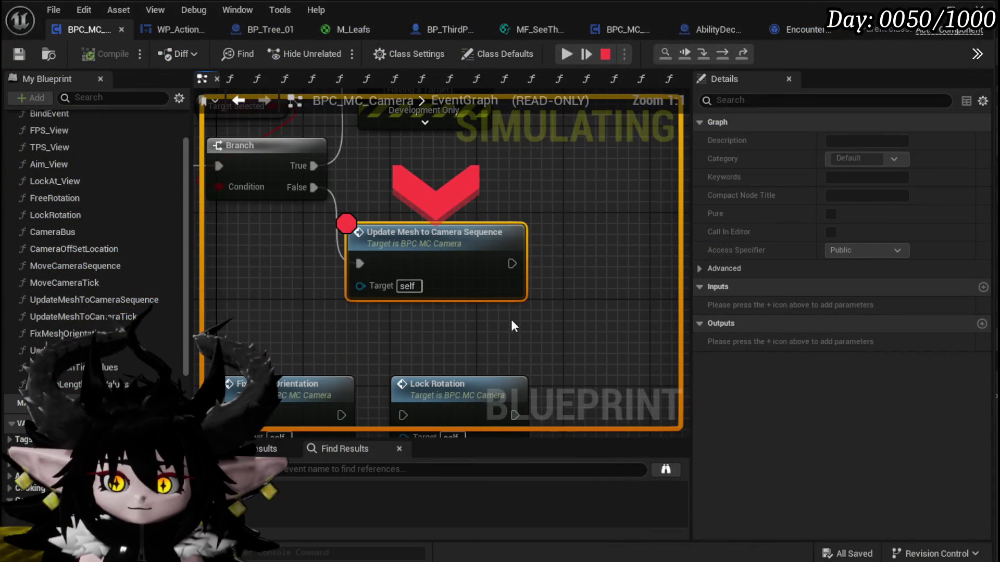
right_click(419, 255)
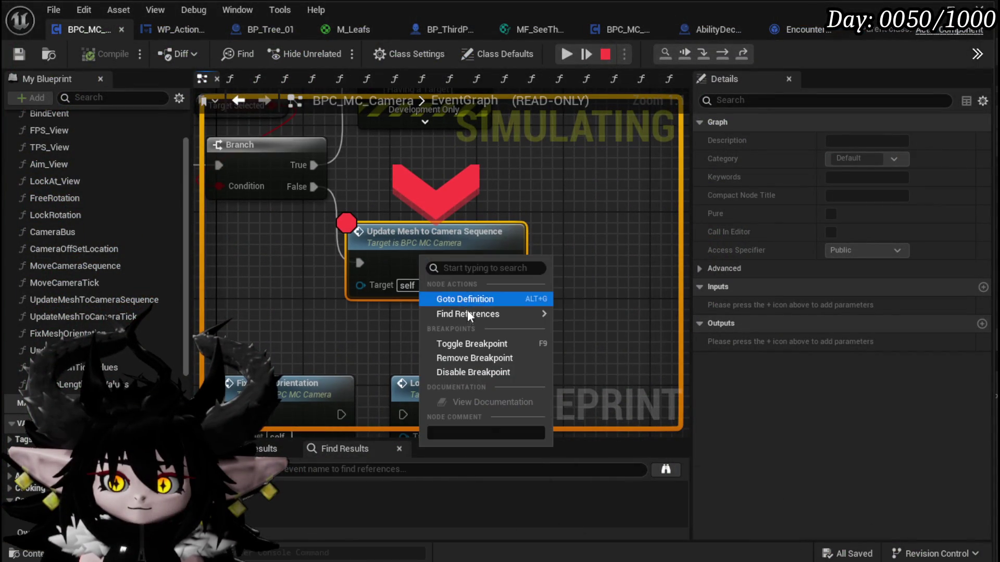
left_click(461, 359)
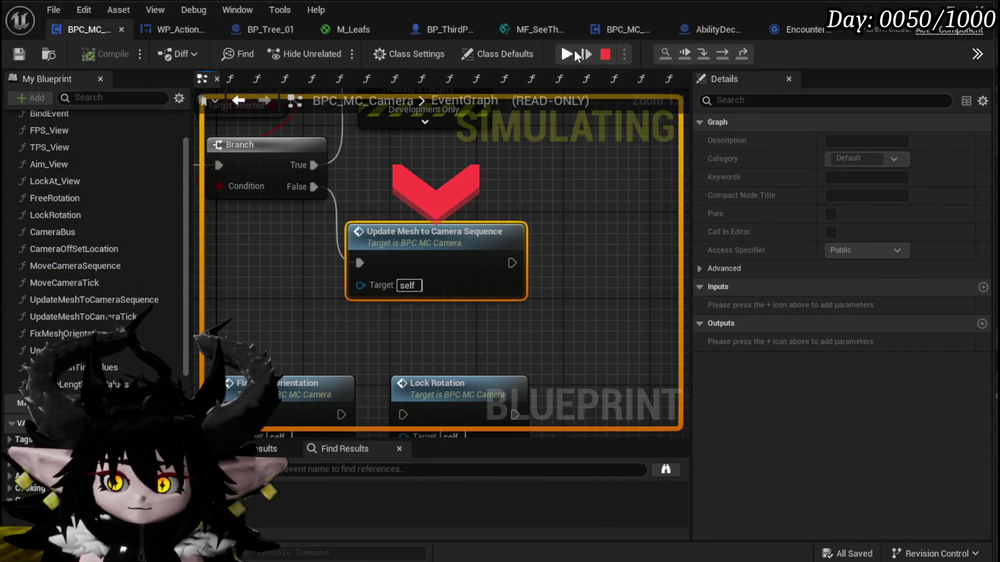
- Resume the paused game and end the play session
left_click(565, 57)
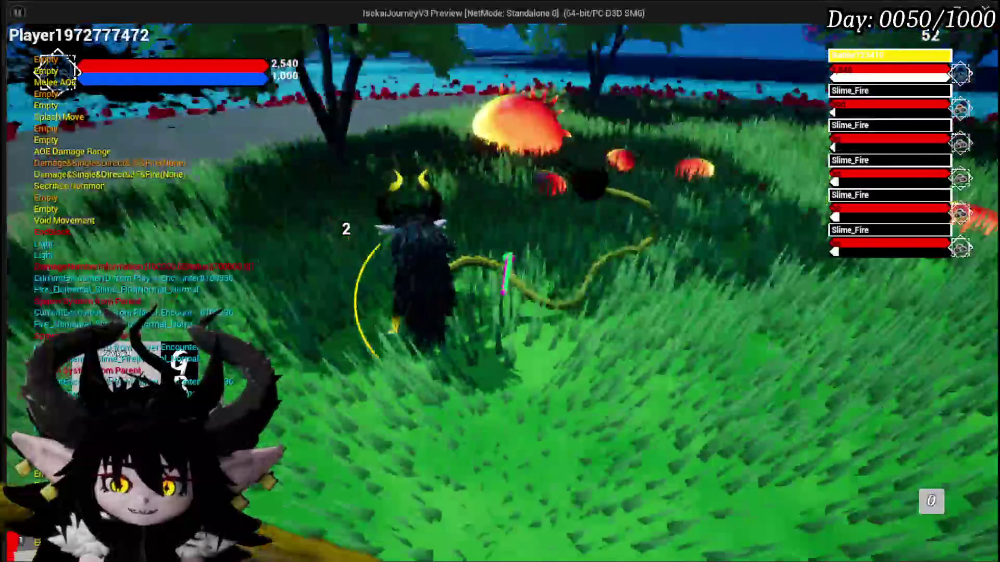
key("Escape")
left_click_drag(483, 234, 554, 249)
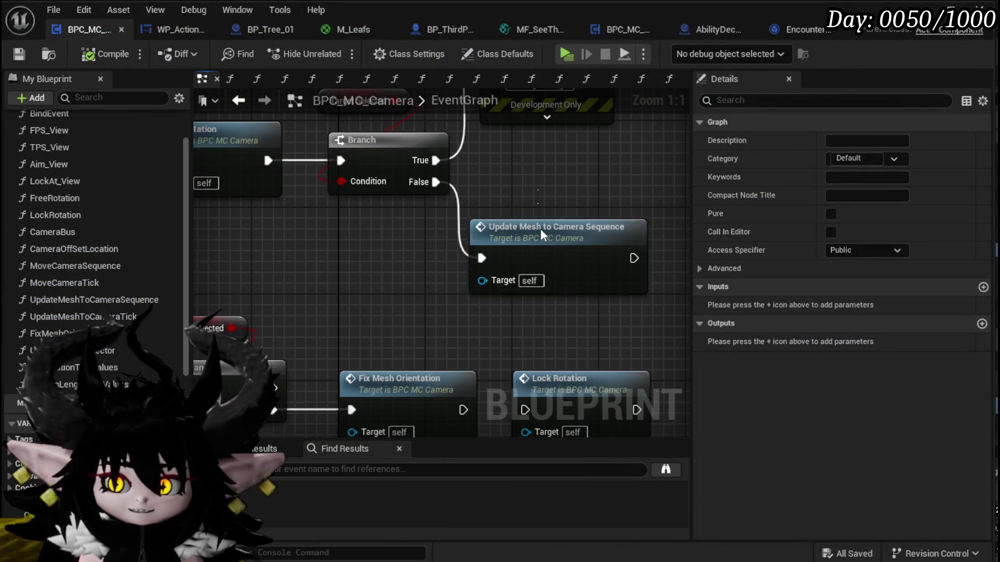
- Review UpdateMeshToCameraSequence and UpdateMeshToCameraTick, then breakpoint the Sequence function's entry node
double_click(538, 246)
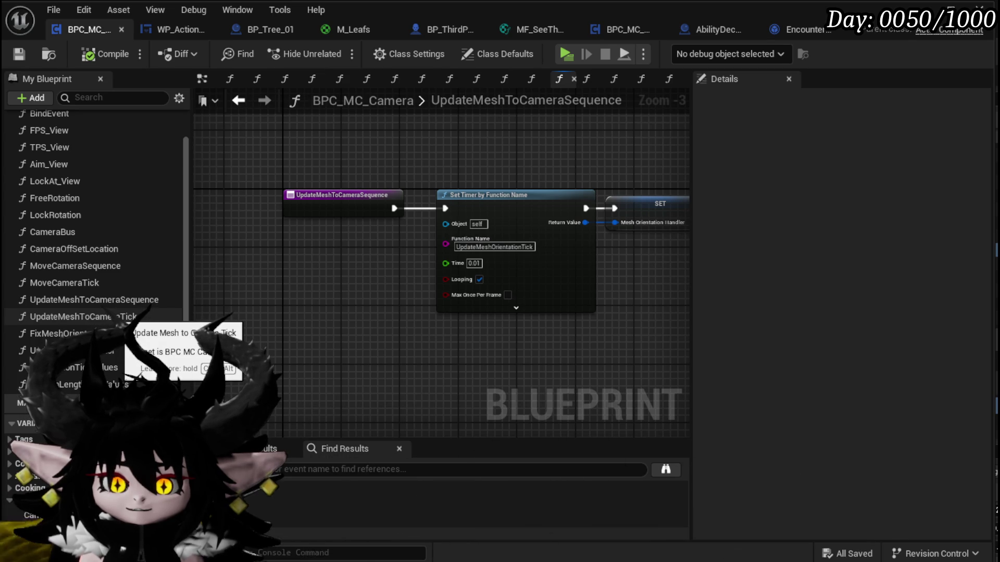
double_click(104, 317)
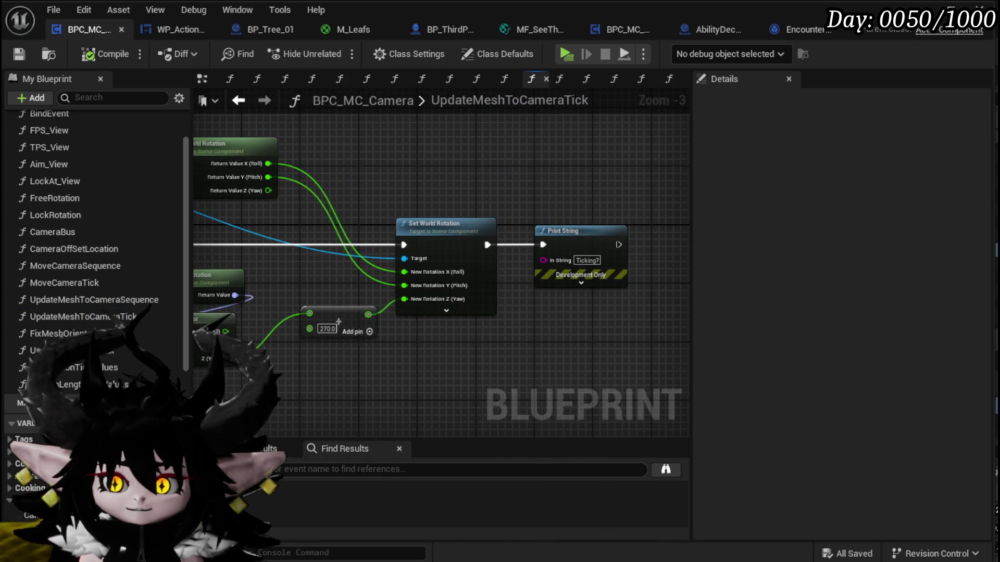
double_click(93, 317)
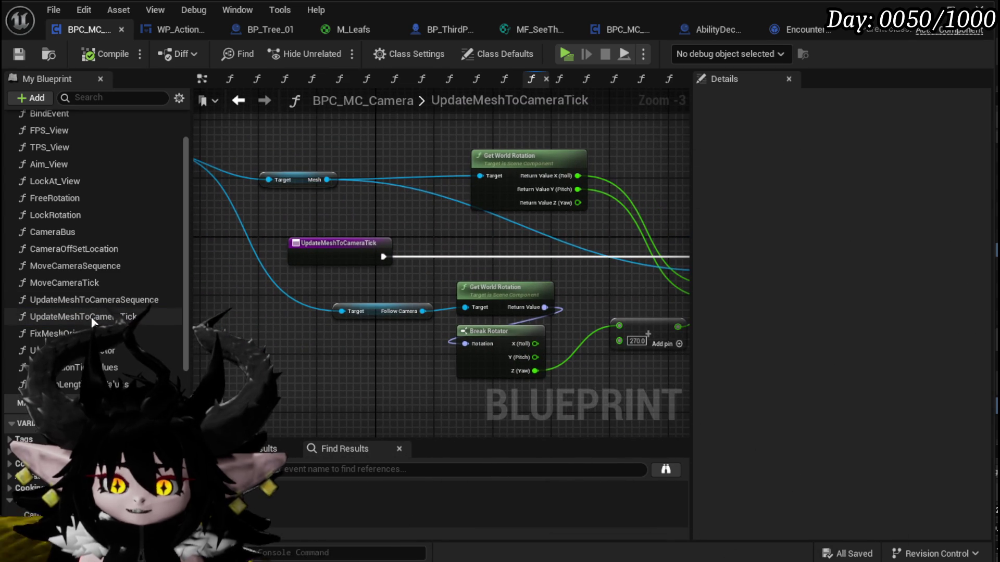
double_click(100, 305)
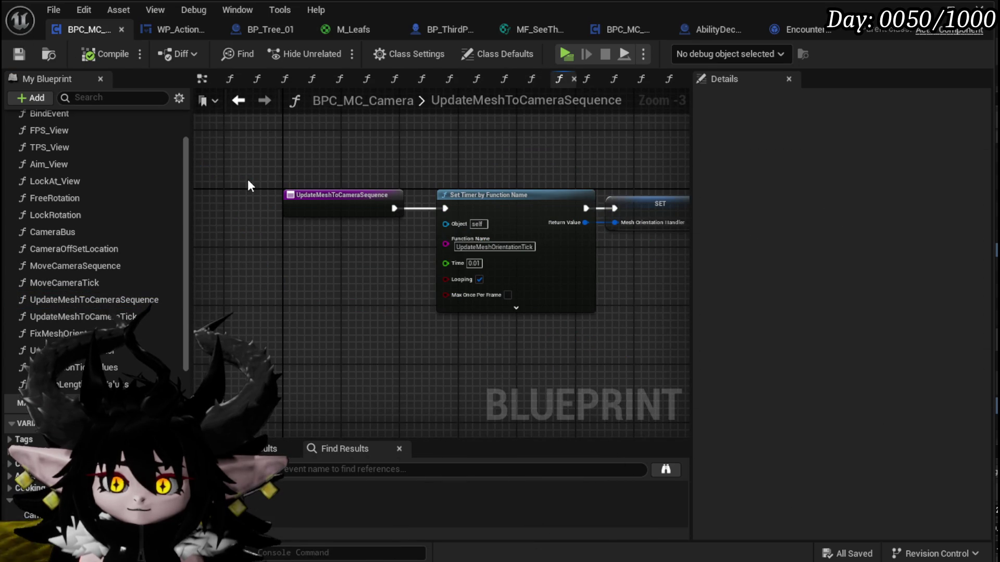
right_click(317, 195)
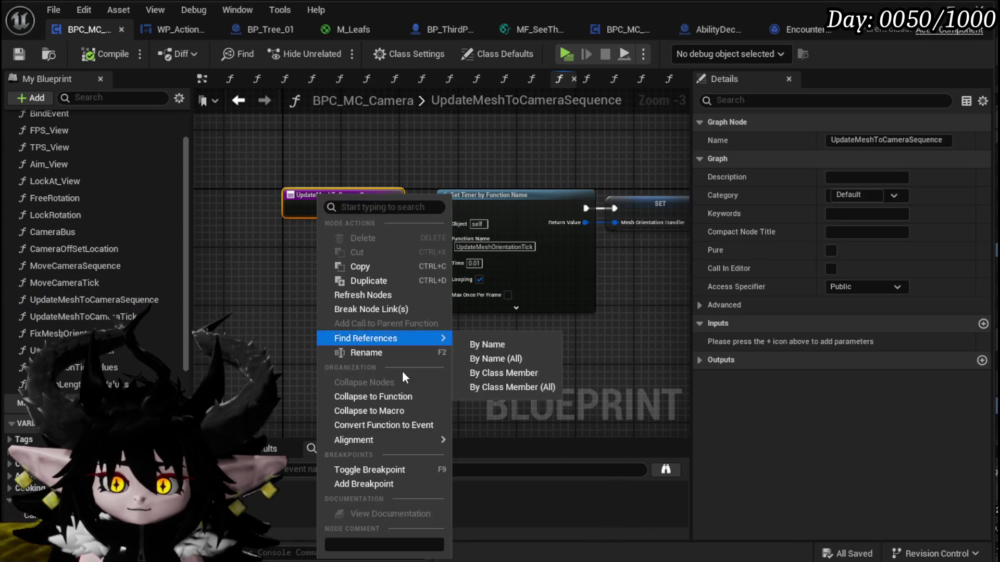
left_click(359, 471)
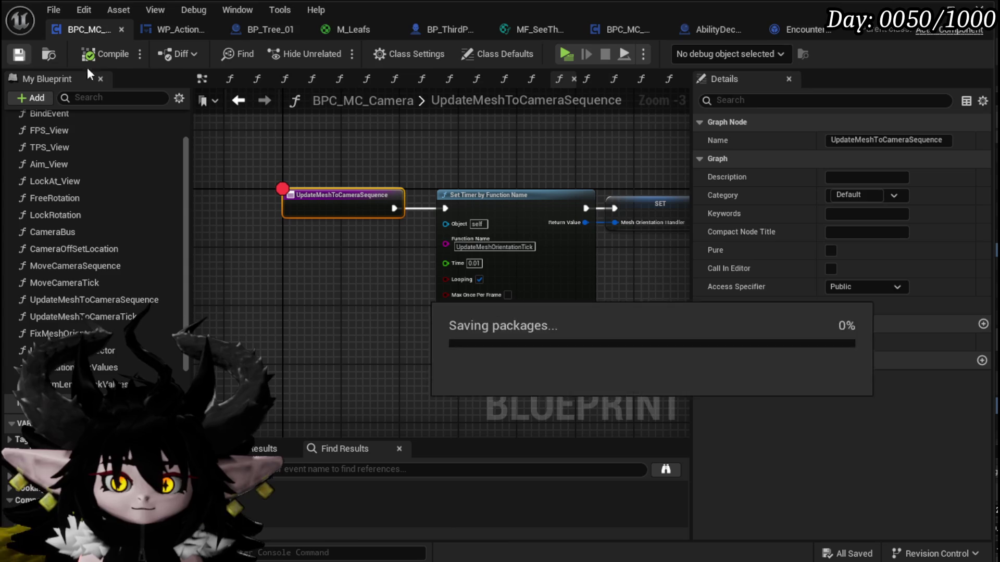
- Launch a standalone play test and start a fight with the red fire slime
left_click(949, 10)
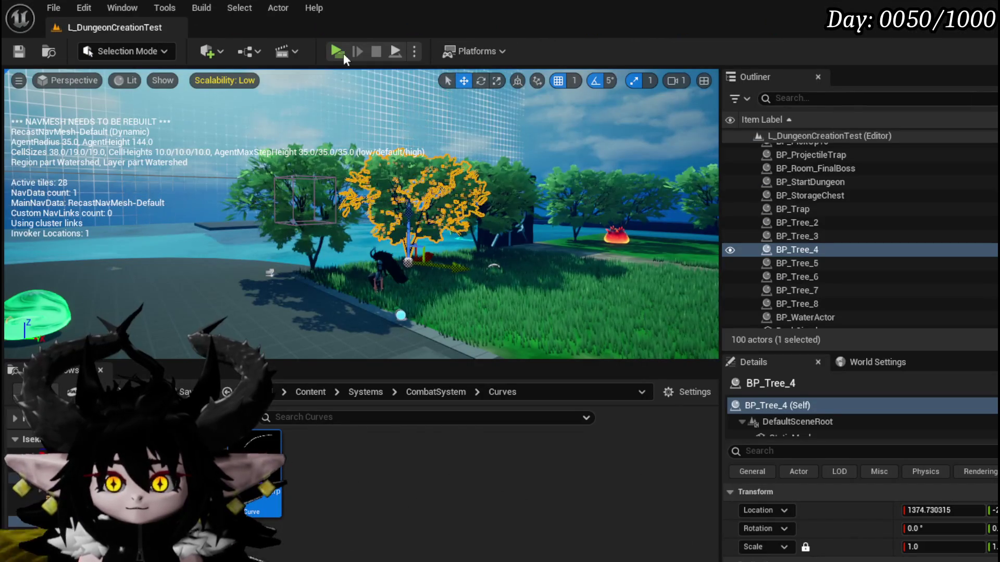
left_click(337, 51)
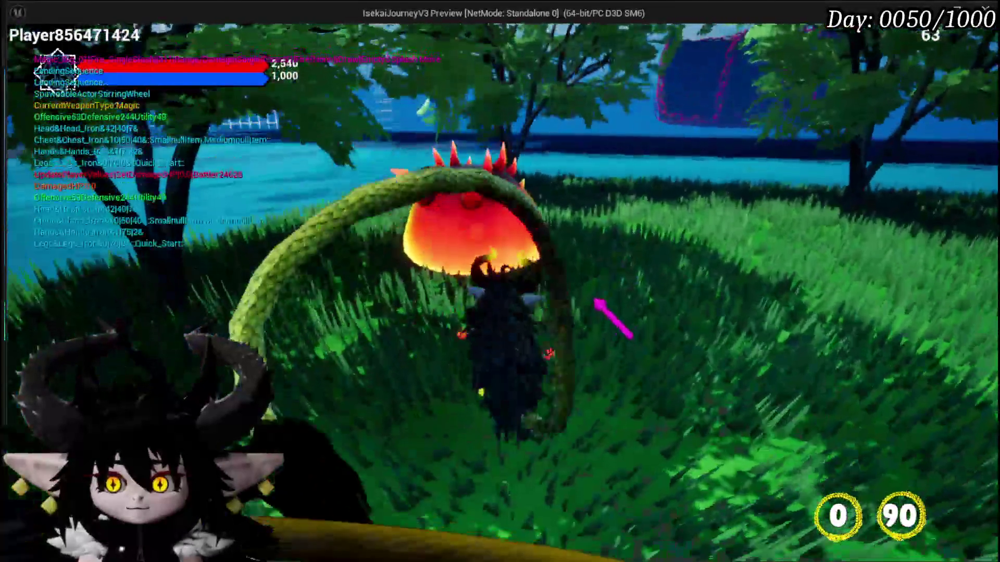
left_click(596, 287)
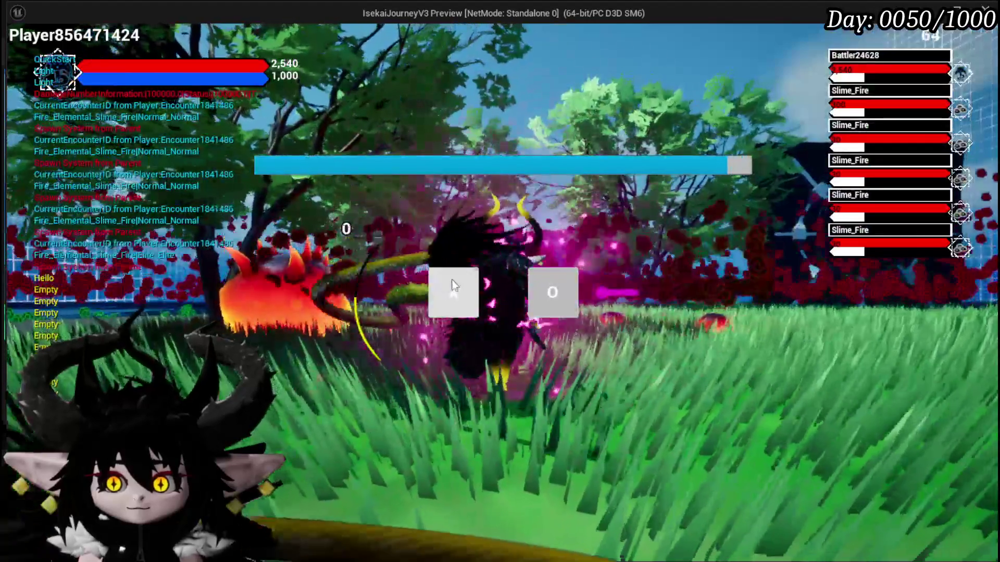
left_click(453, 289)
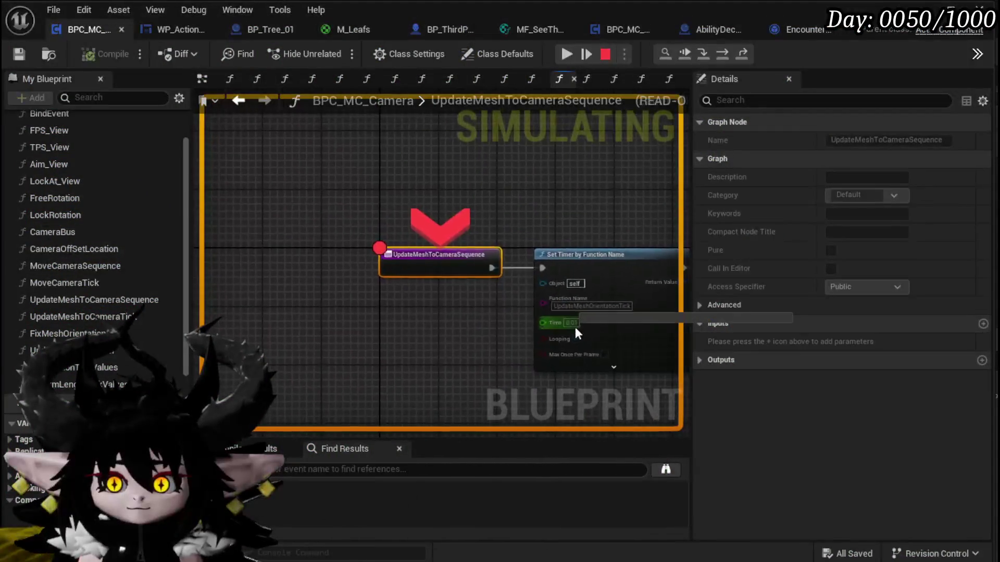
- Resume execution from the UpdateMeshToCameraSequence breakpoint until play ends
left_click(567, 55)
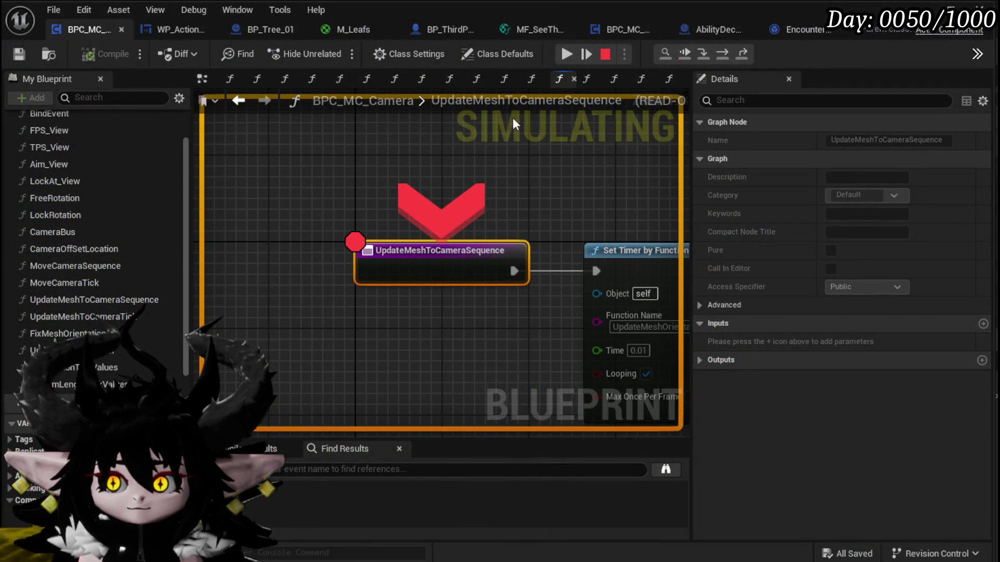
left_click(489, 258)
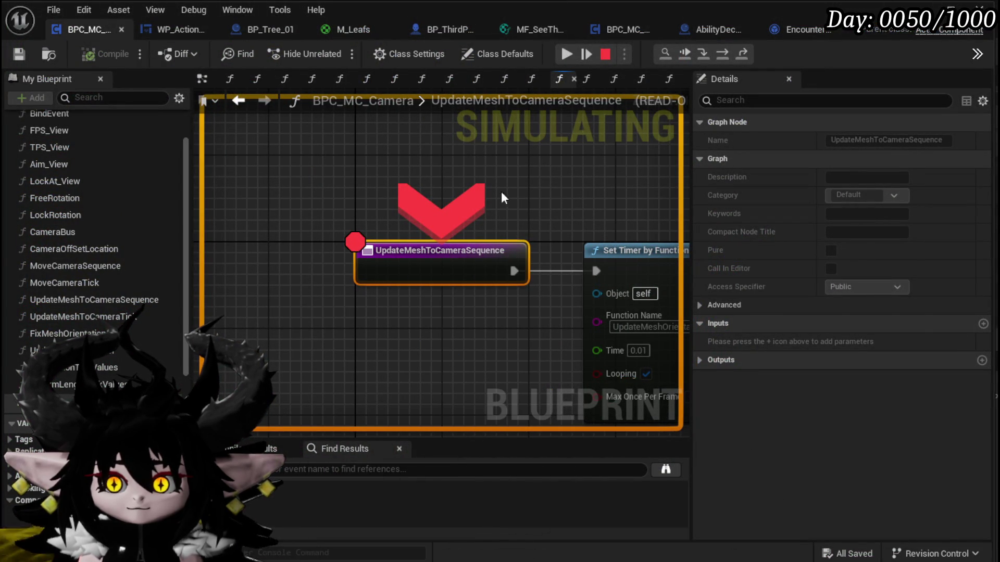
left_click(567, 54)
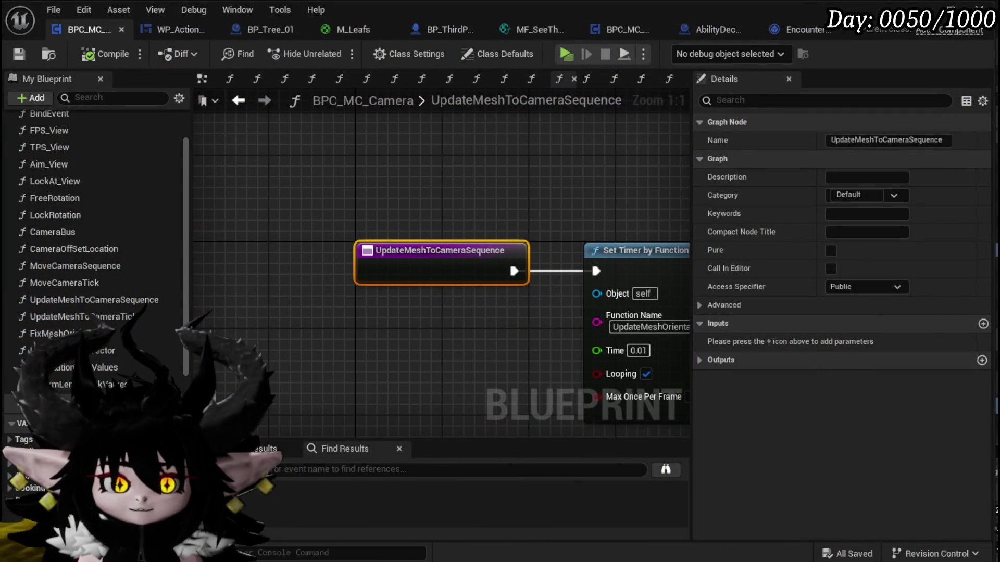
- Set the looping timer's Function Name to UpdateMeshToCameraTick, compile and save, then play
scroll(306, 170, "down", 3)
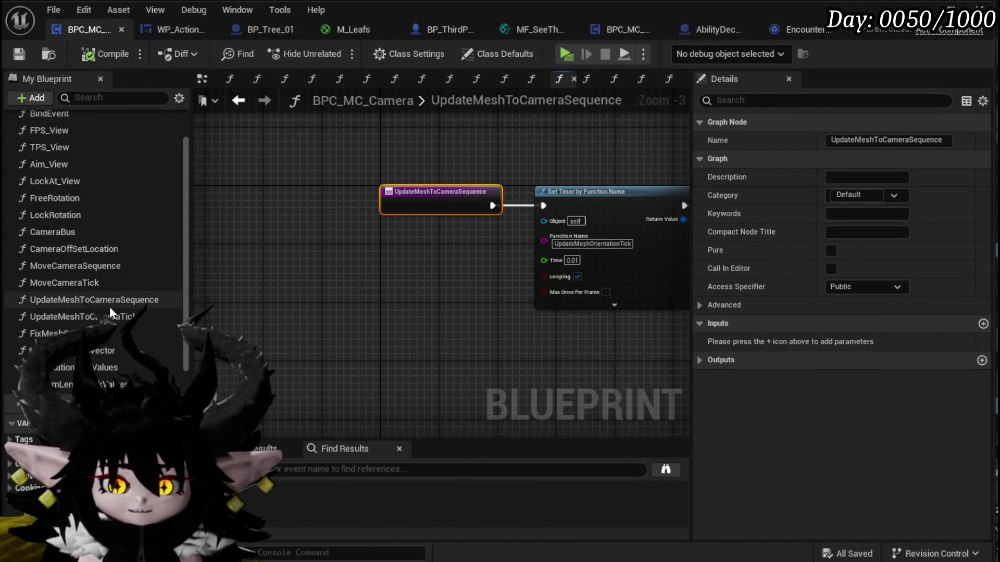
double_click(110, 312)
double_click(94, 300)
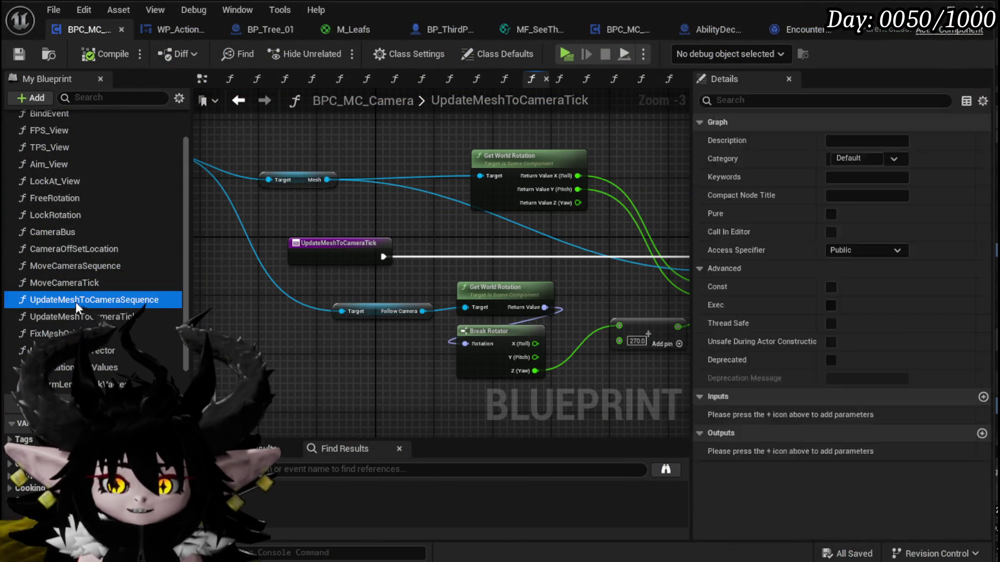
scroll(308, 292, "up", 3)
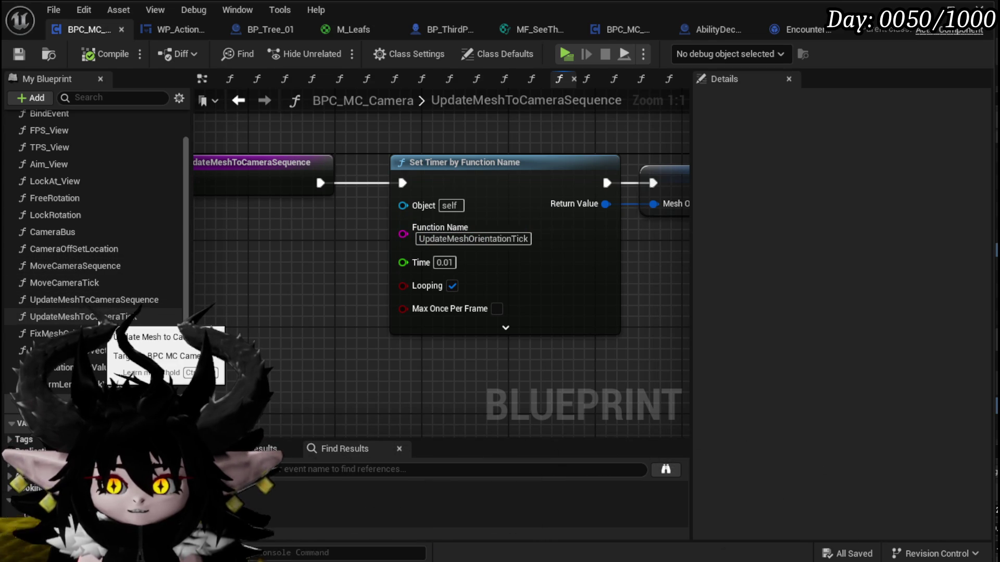
right_click(82, 319)
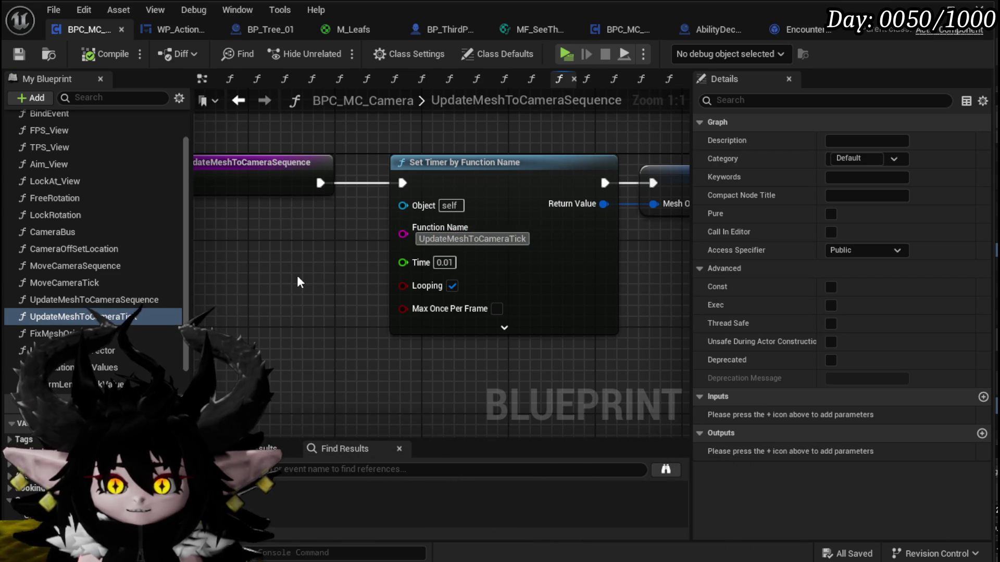
key("Return")
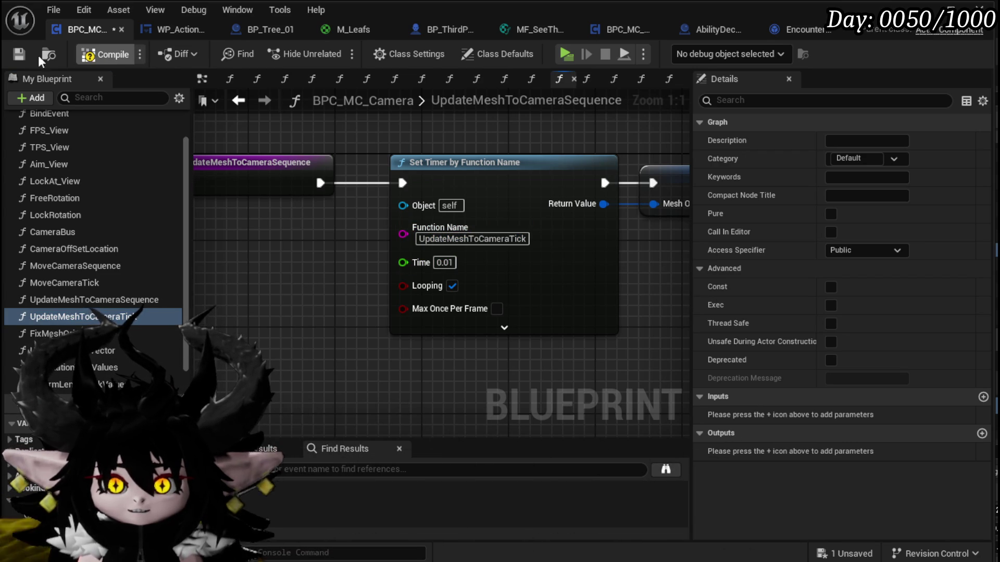
left_click(16, 55)
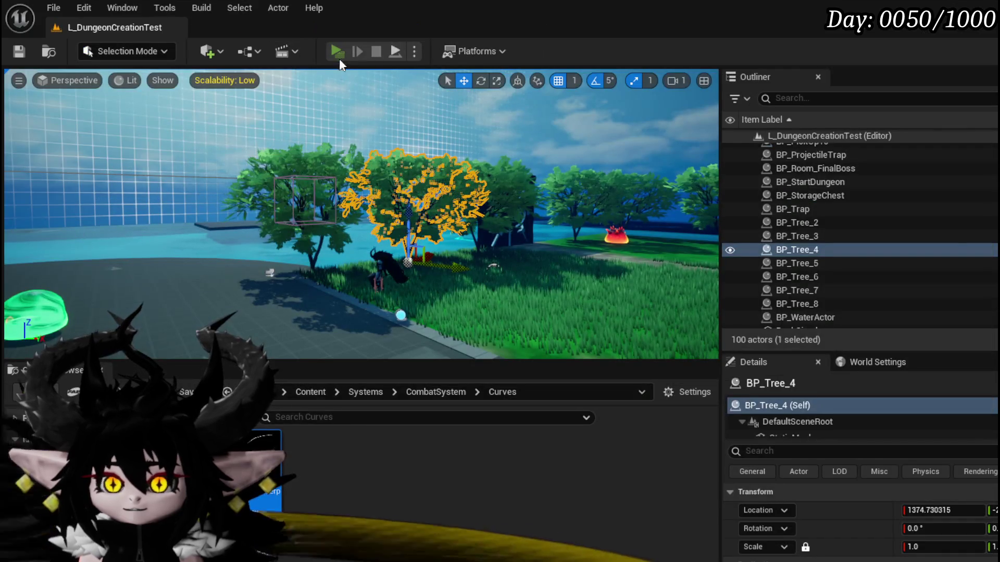
left_click(337, 52)
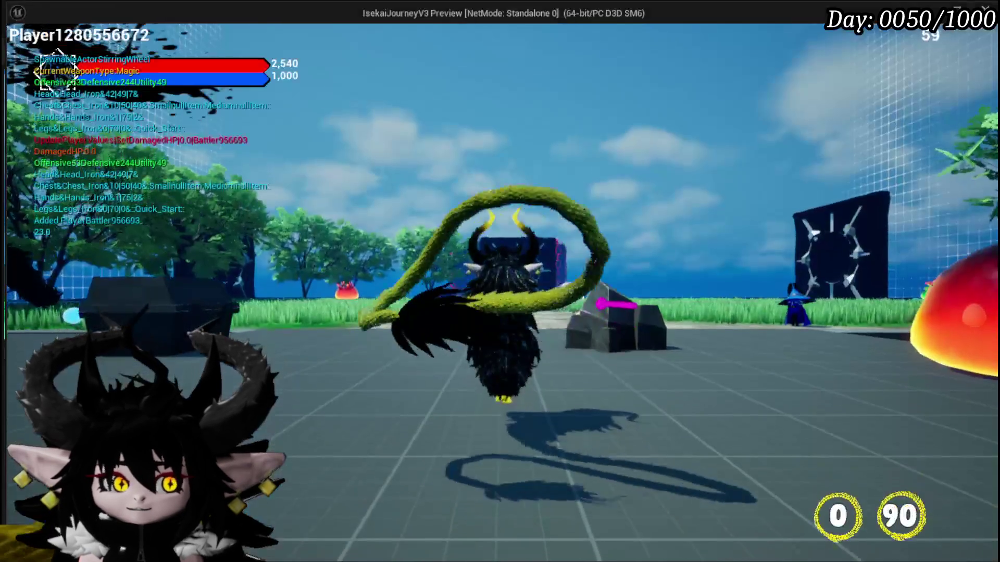
- Walk to the fire slime, attack it, and confirm the prompt to fight the Slime_Fire enemies
key("w")
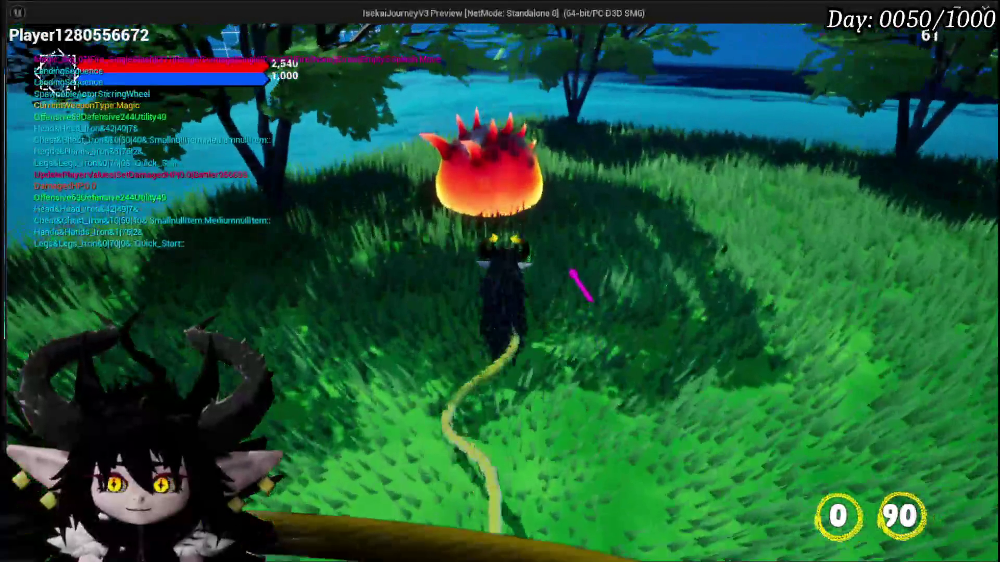
left_click(581, 284)
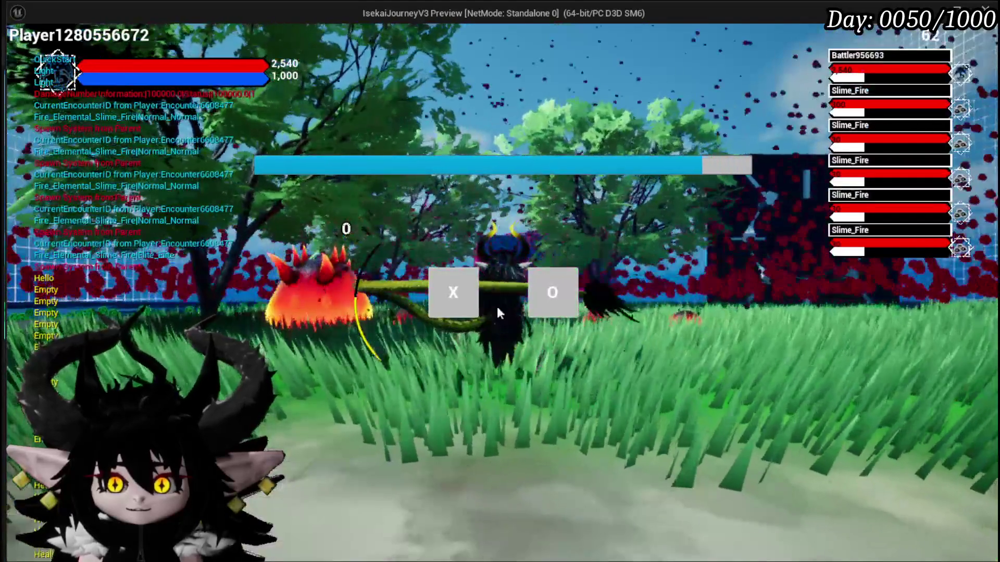
left_click(469, 292)
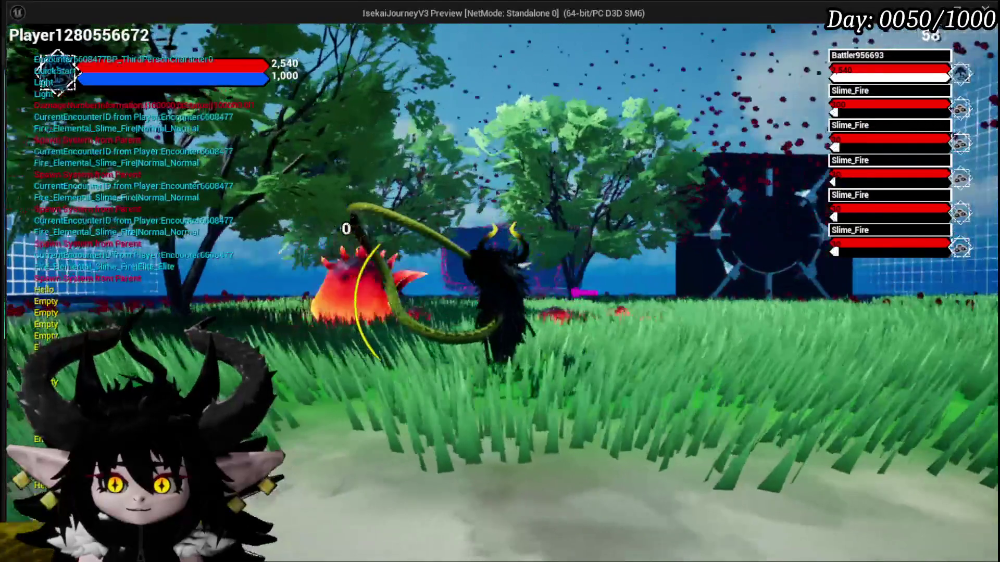
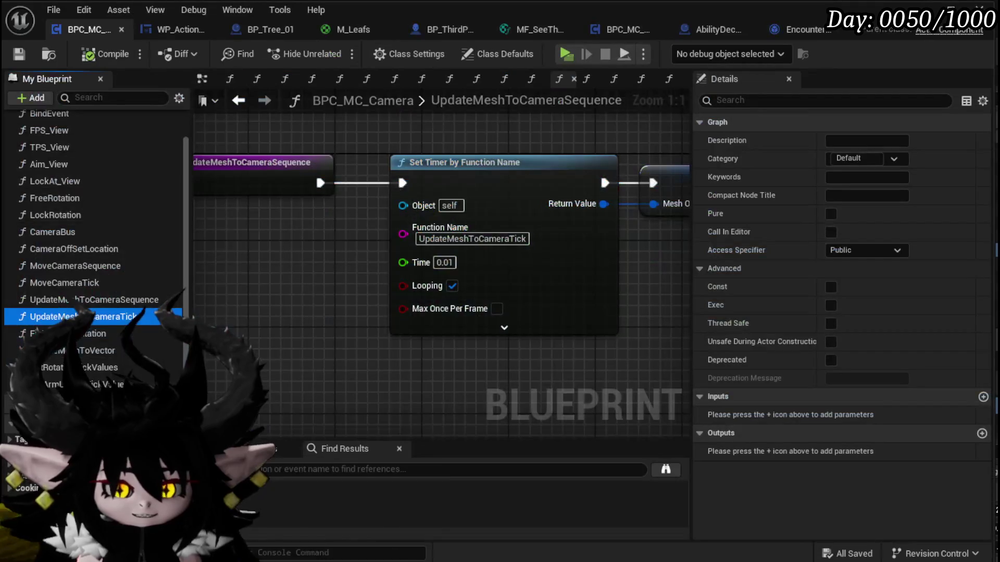
- Review the looping 0.01 timer chain in UpdateMeshToCameraSequence, then open the CameraBus graph
left_click_drag(397, 348, 363, 345)
left_click_drag(340, 344, 261, 342)
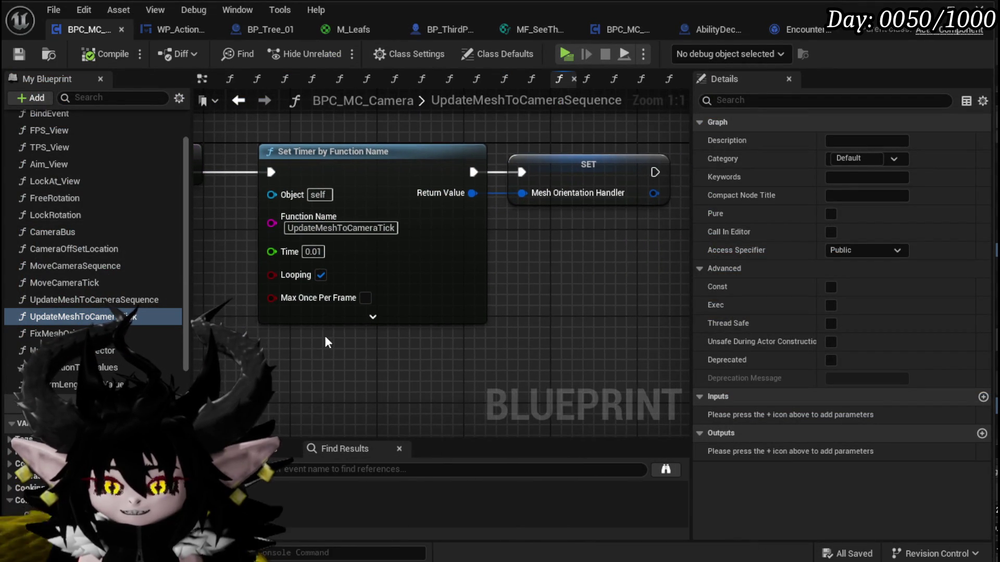
scroll(477, 339, "down", 2)
left_click_drag(528, 349, 593, 349)
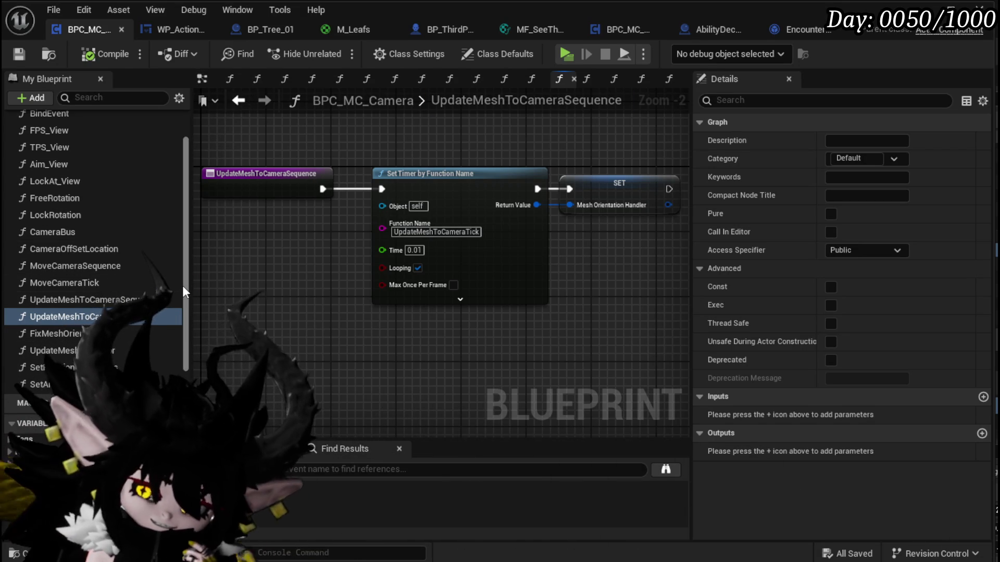
double_click(54, 232)
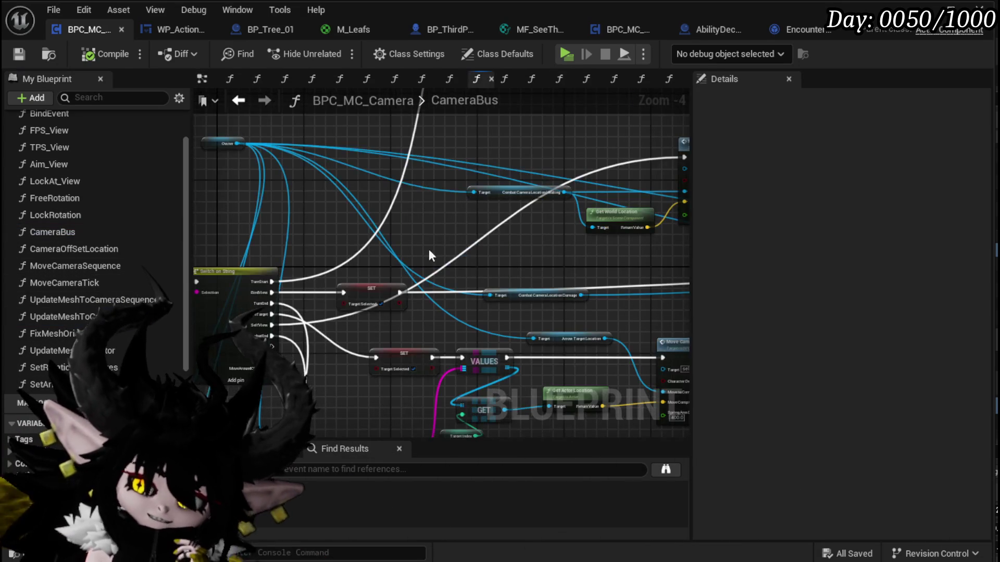
- Move the Move Camera Sequence and Update Mesh to Vector nodes together into place in CameraBus
scroll(454, 269, "up", 2)
left_click_drag(327, 286, 479, 229)
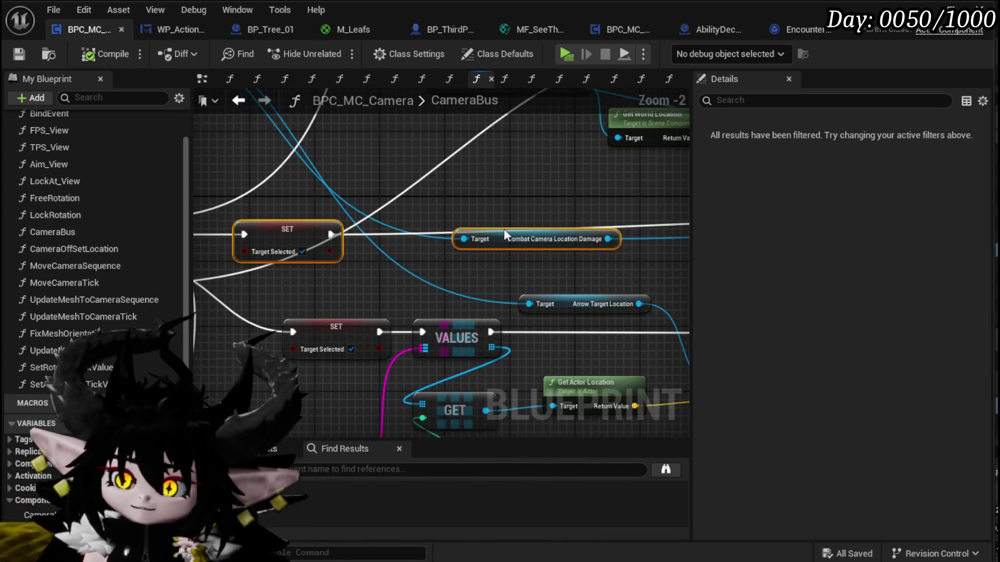
mouse_move(360, 222)
left_mouse_down()
mouse_move(219, 237)
mouse_move(408, 258)
mouse_move(371, 295)
left_mouse_up()
mouse_move(323, 391)
left_mouse_down()
mouse_move(521, 285)
mouse_move(513, 274)
left_mouse_up()
scroll(425, 211, "down", 1)
mouse_move(294, 172)
left_mouse_down()
mouse_move(432, 207)
mouse_move(336, 260)
mouse_move(377, 230)
mouse_move(540, 207)
left_mouse_up()
left_click_drag(386, 193, 524, 298)
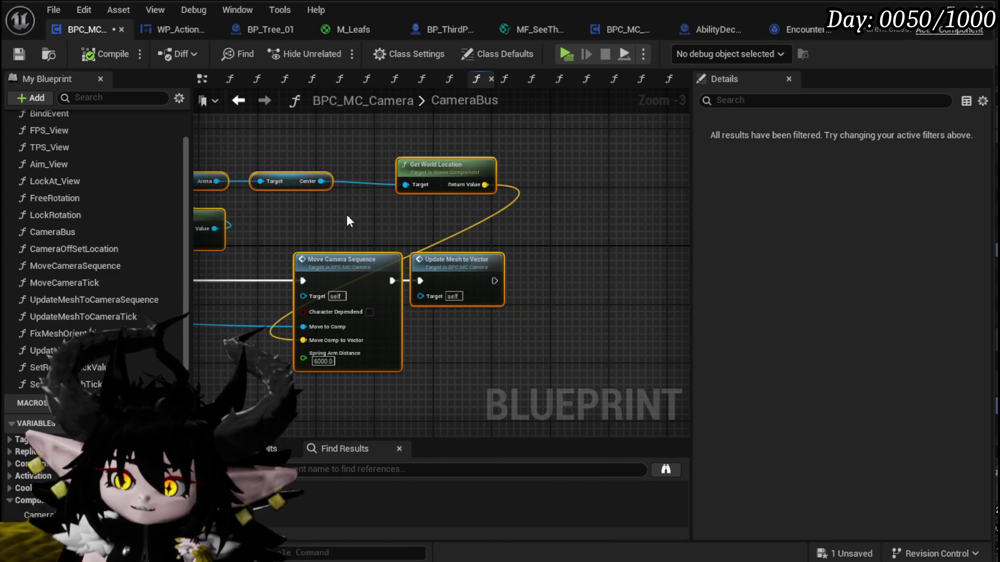
left_click_drag(320, 237, 447, 196)
left_click(449, 205)
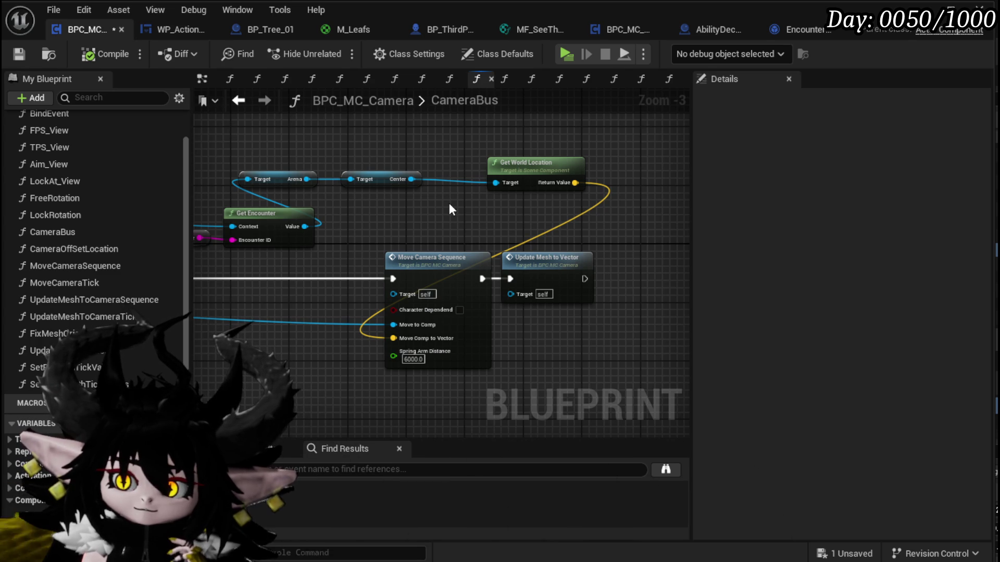
mouse_move(449, 203)
left_mouse_down()
mouse_move(604, 205)
mouse_move(395, 204)
left_mouse_up()
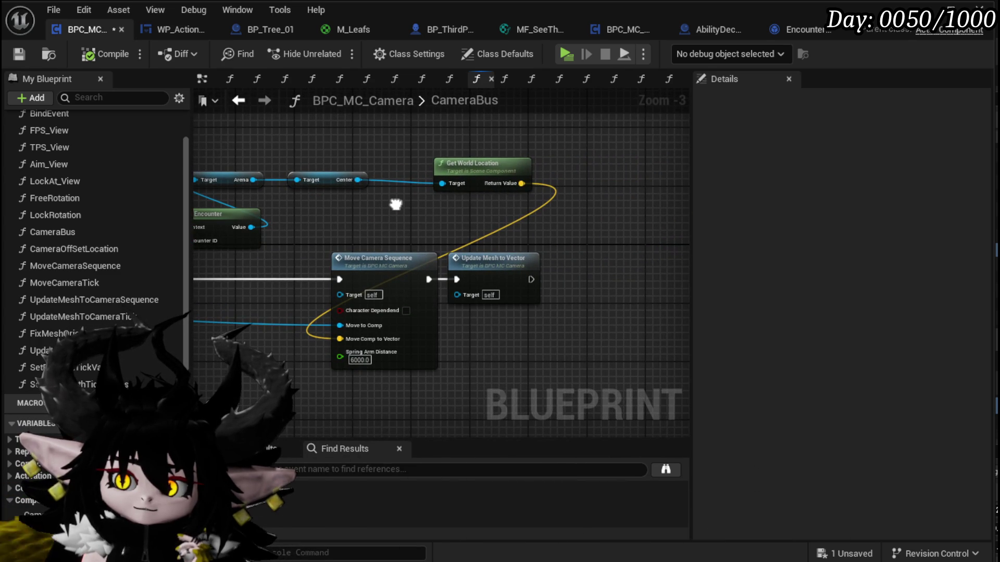
mouse_move(334, 209)
left_mouse_down()
mouse_move(398, 292)
mouse_move(385, 242)
mouse_move(332, 233)
left_mouse_up()
scroll(382, 251, "down", 2)
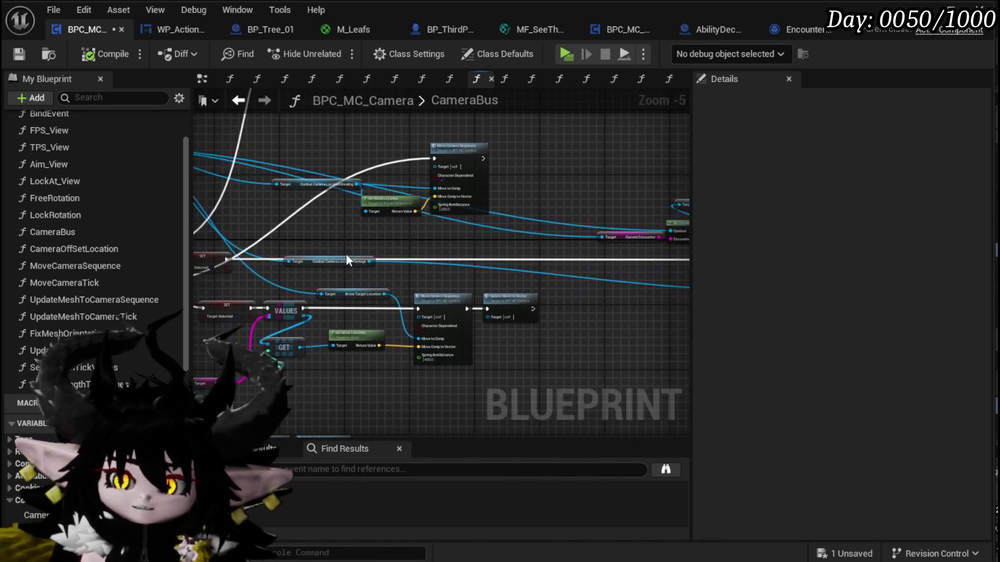
- Check WP_ActionSelection's MoveCameraToTarget graph, then go to BP_ThirdPersonCharacter's EventGraph
left_click(172, 27)
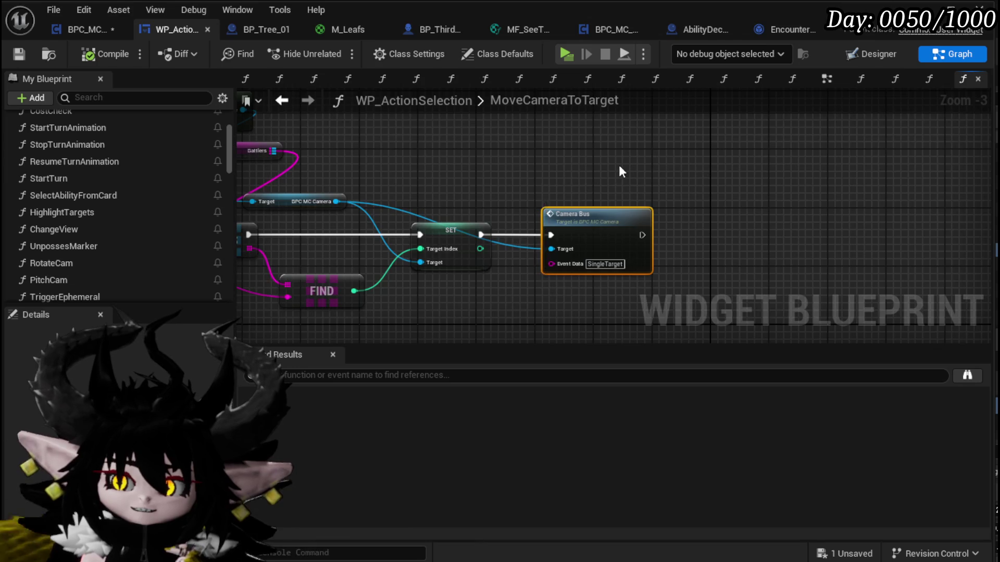
scroll(626, 172, "down", 3)
left_click(83, 29)
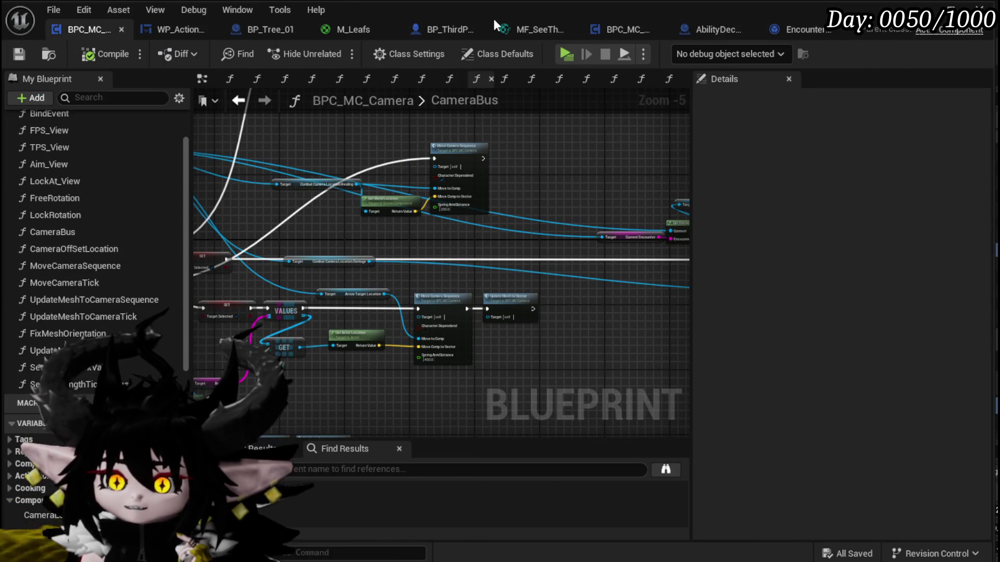
left_click(448, 29)
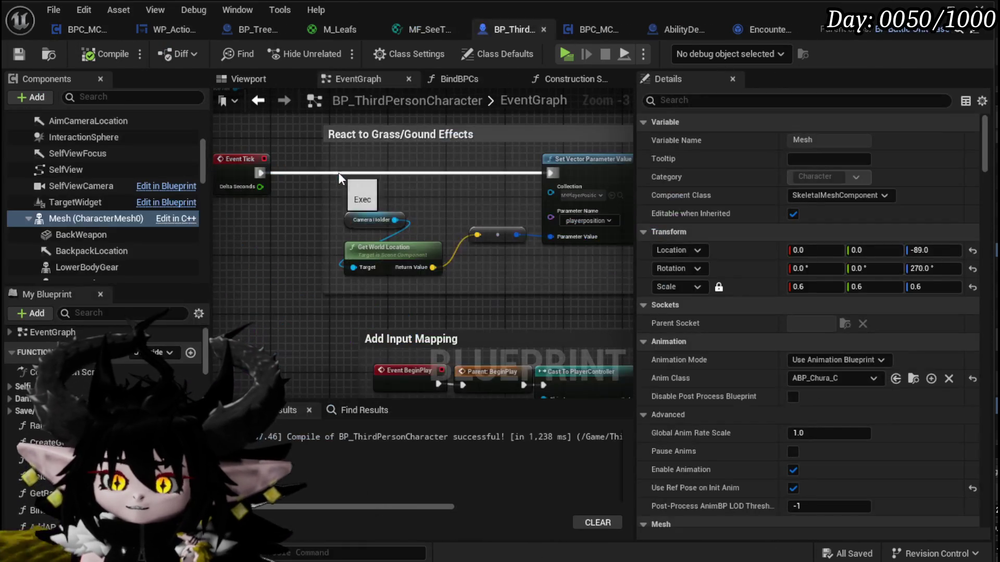
- Nudge the Camera Bus node down in the character's EventGraph
scroll(452, 173, "down", 7)
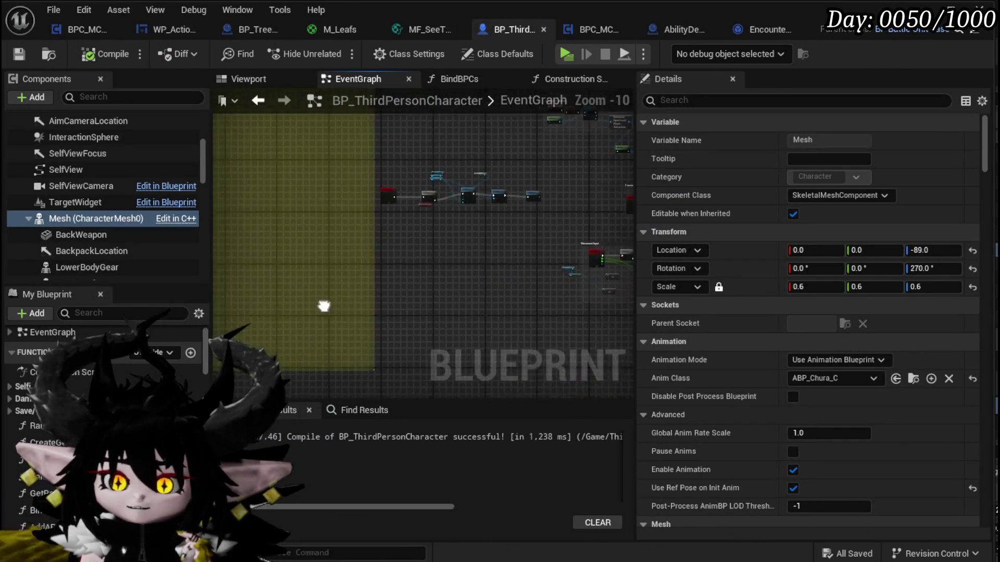
scroll(223, 147, "down", 2)
scroll(433, 193, "up", 9)
mouse_move(397, 169)
left_mouse_down()
mouse_move(387, 202)
mouse_move(411, 207)
left_mouse_up()
- Add a reroute point on the white exec wire into Camera Bus and raise it to straighten the wire
scroll(391, 183, "down", 1)
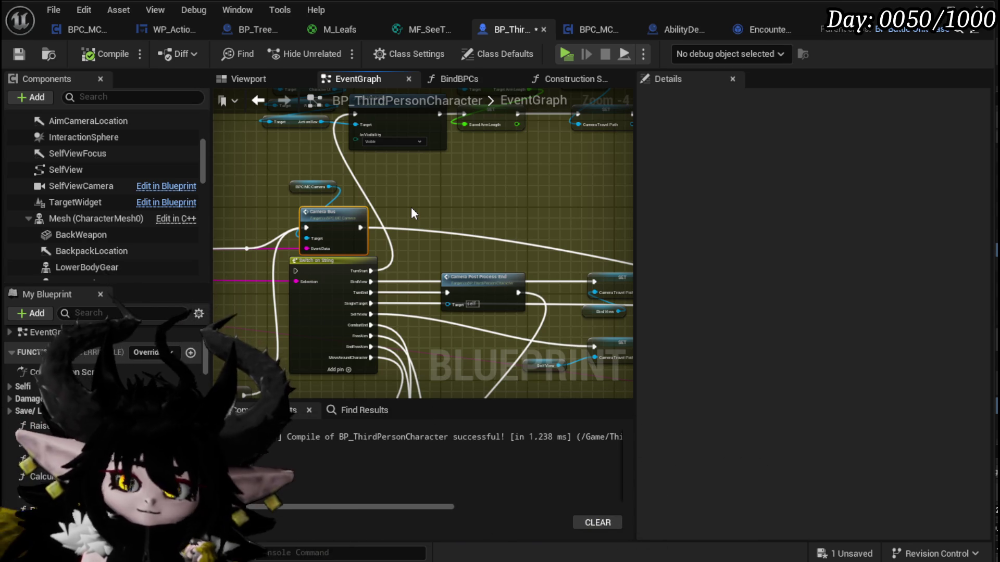
left_click_drag(411, 207, 338, 78)
left_click_drag(545, 235, 386, 260)
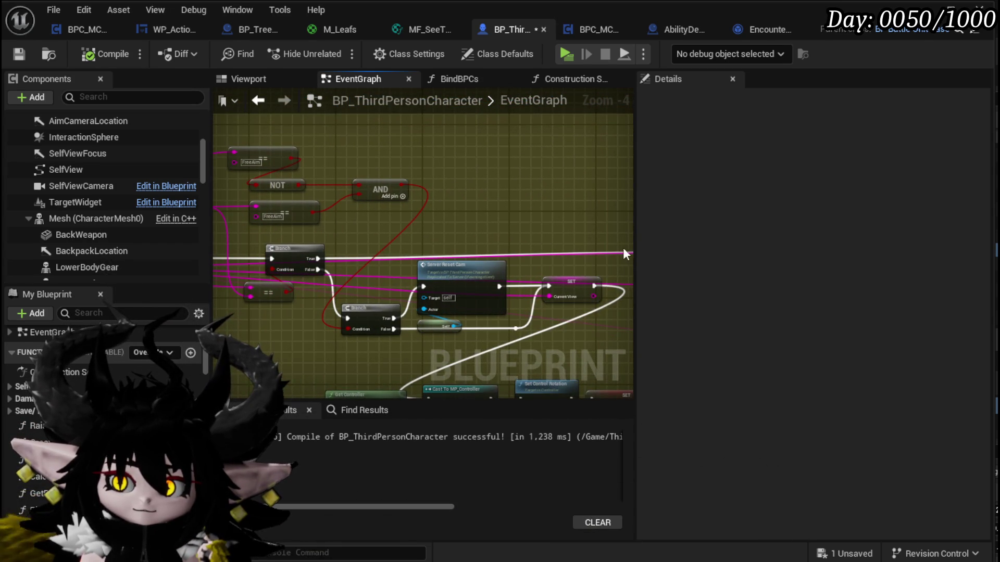
double_click(534, 255)
left_click_drag(531, 252, 472, 243)
double_click(474, 242)
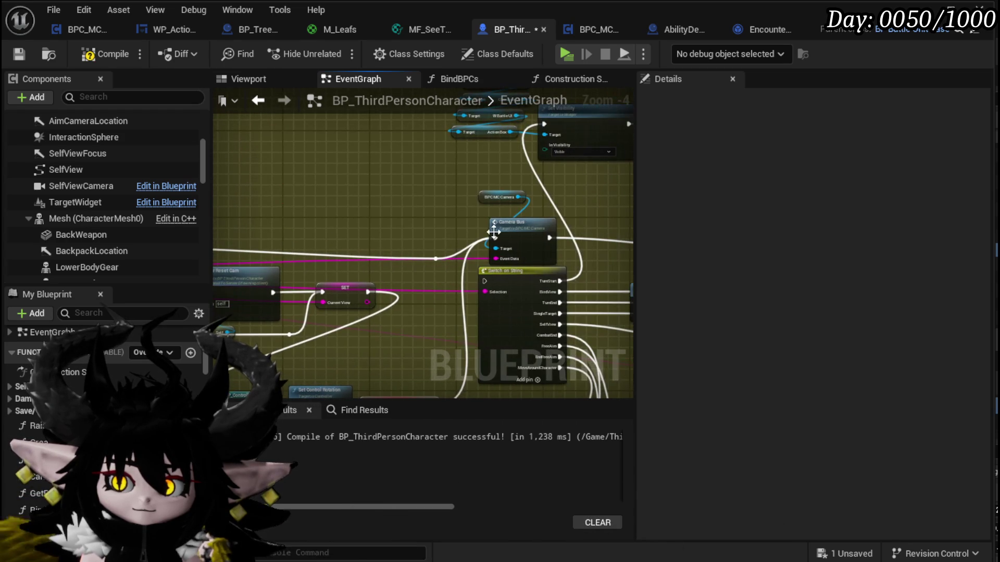
left_click_drag(441, 260, 431, 247)
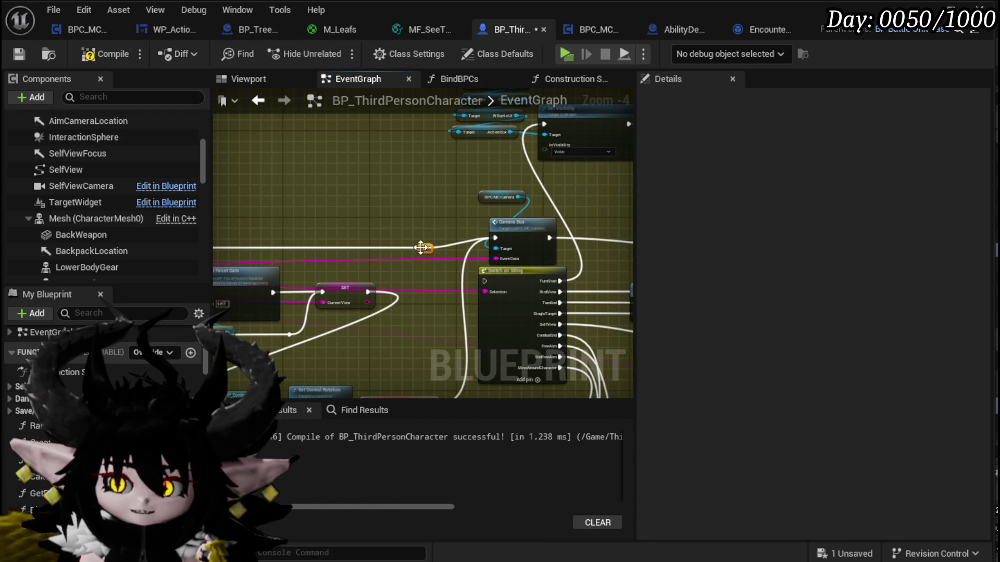
- Inspect the TL_CameraLerpMovement, TL_SplineMovement and Get Location at Distance Along Spline nodes
double_click(423, 249)
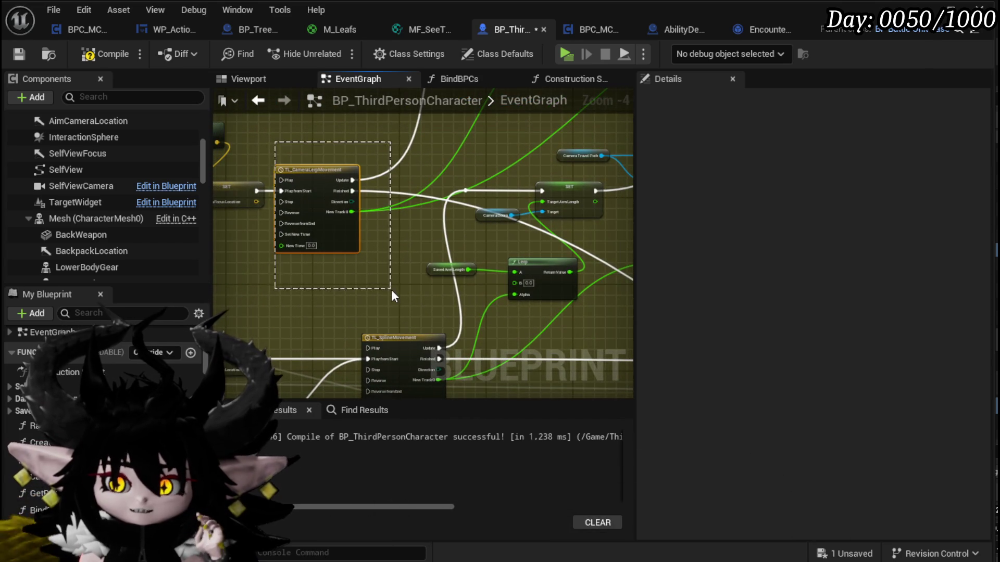
left_click_drag(392, 293, 391, 292)
left_click_drag(330, 196, 418, 354)
scroll(336, 292, "up", 5)
left_click_drag(254, 344, 496, 240)
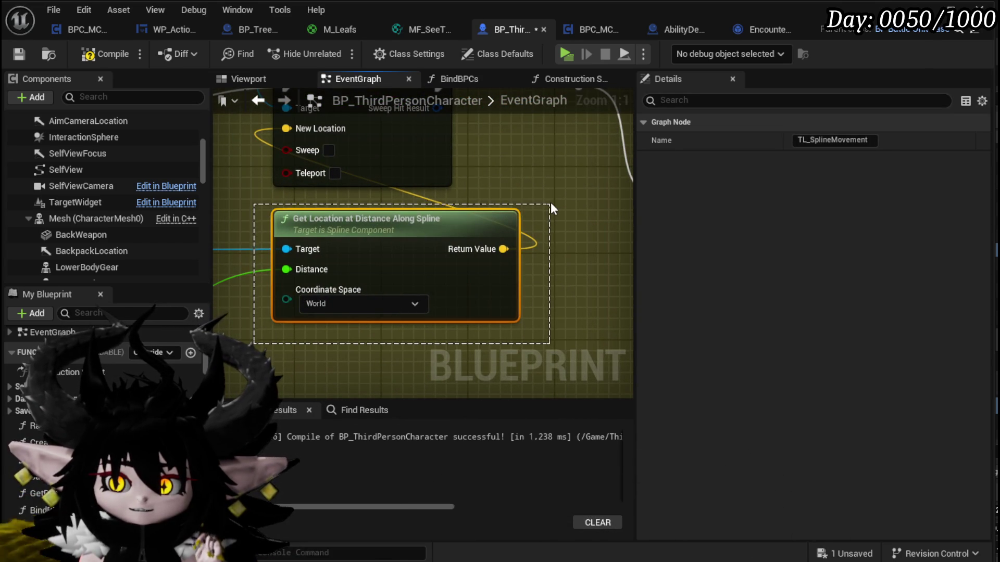
left_click_drag(551, 208, 551, 207)
scroll(551, 207, "down", 4)
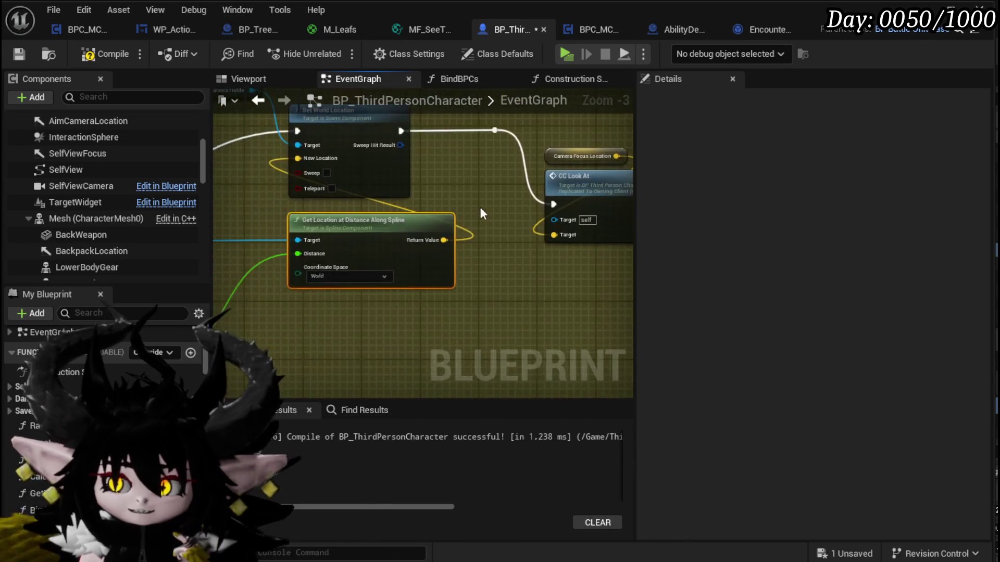
scroll(480, 212, "down", 3)
left_click_drag(461, 139, 231, 189)
mouse_move(366, 206)
left_mouse_down()
mouse_move(483, 348)
mouse_move(477, 169)
mouse_move(517, 204)
mouse_move(357, 224)
mouse_move(469, 249)
left_mouse_up()
left_click_drag(290, 222, 224, 236)
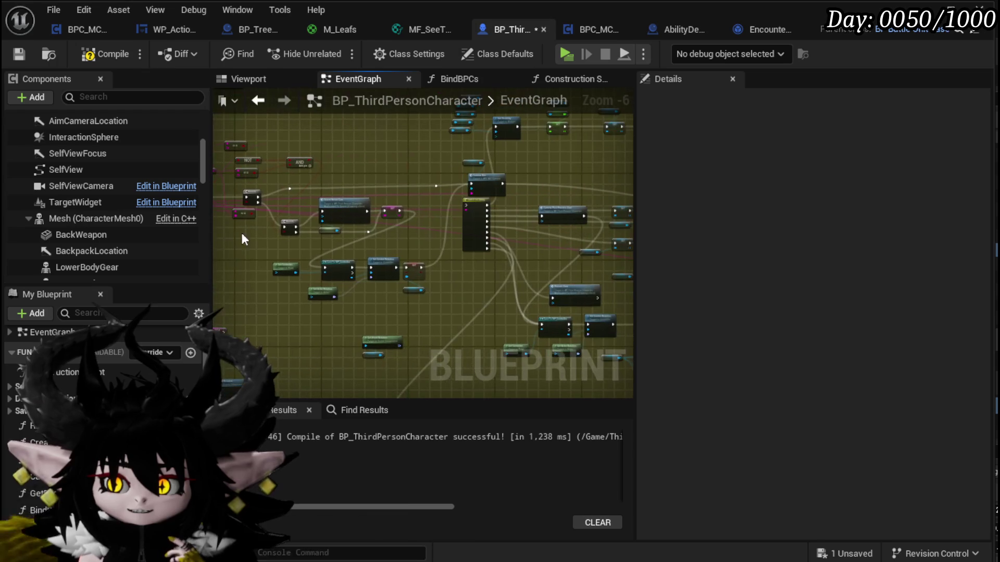
- Check the Camera Bus node and its two exec-wire reroute points beside Switch on String
scroll(447, 224, "up", 4)
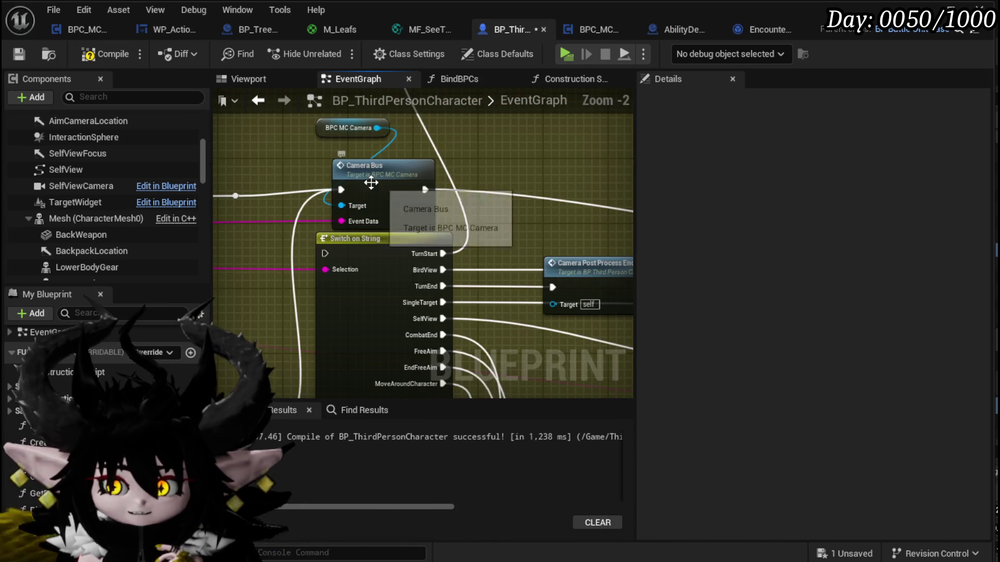
left_click(356, 178)
scroll(357, 178, "down", 2)
left_click_drag(357, 178, 512, 228)
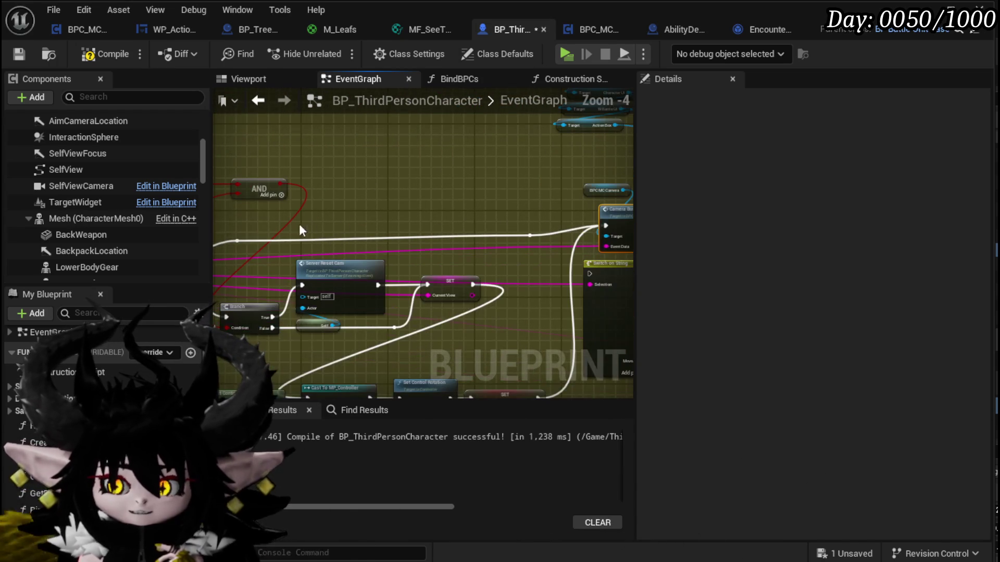
left_click_drag(217, 231, 231, 233)
left_click(251, 242)
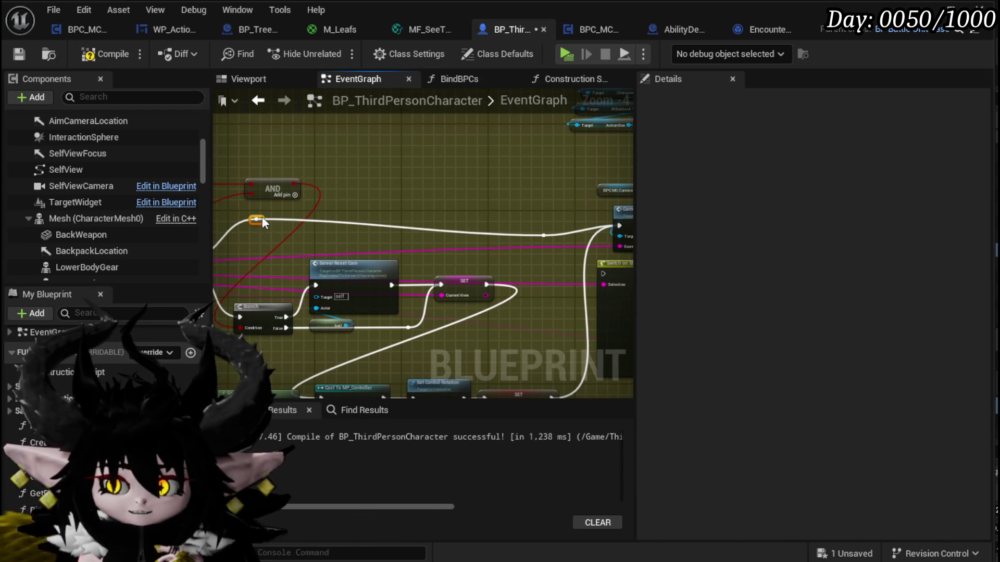
left_click(544, 235)
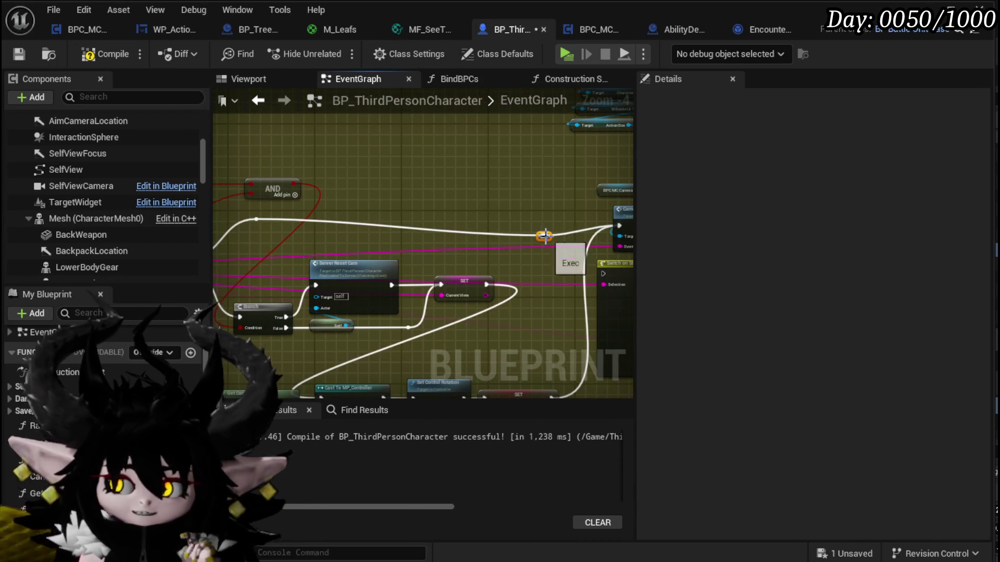
left_click_drag(551, 224, 452, 213)
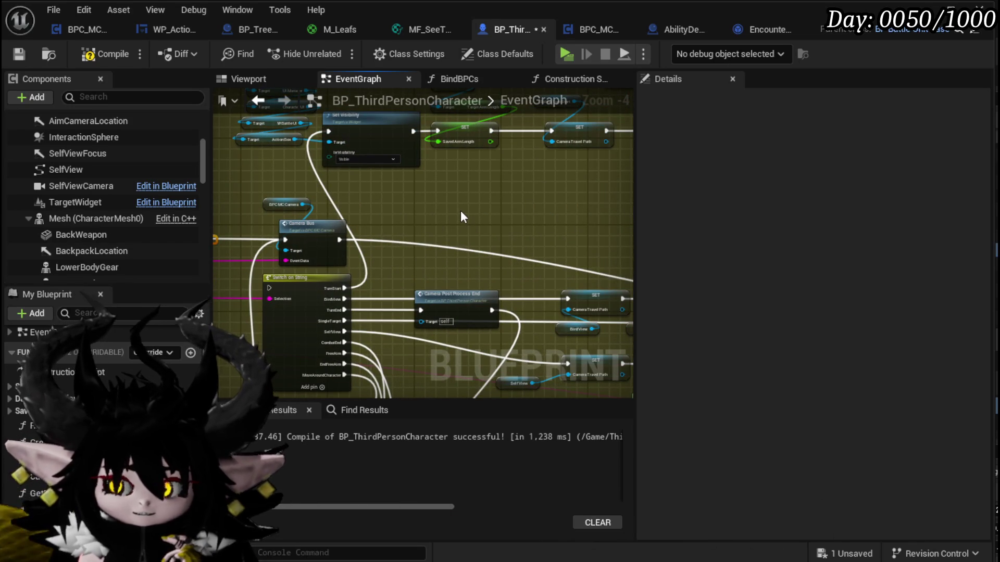
scroll(460, 210, "down", 2)
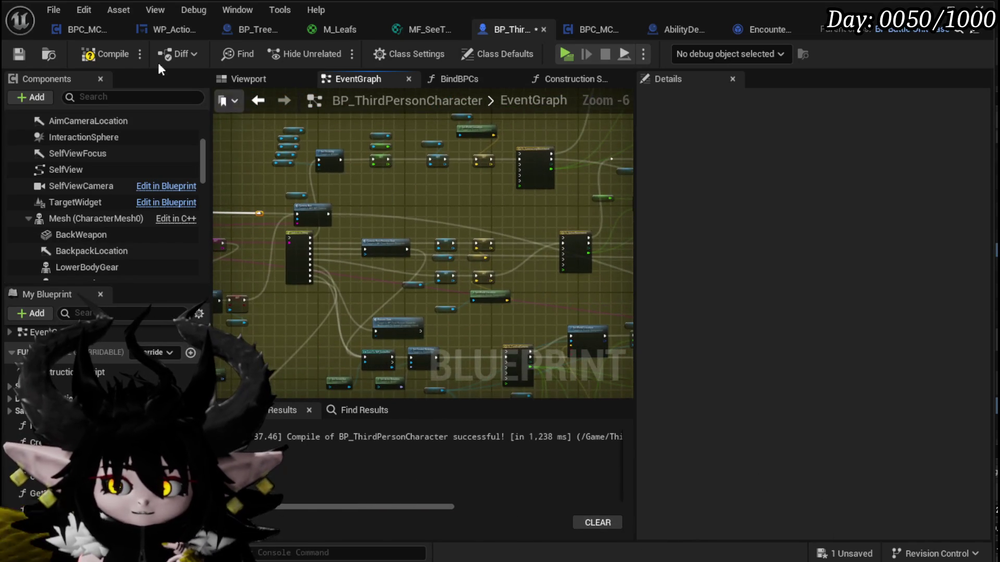
- Compile and save BP_ThirdPersonCharacter, then return to BPC_MC_Camera's CameraBus graph
left_click(18, 54)
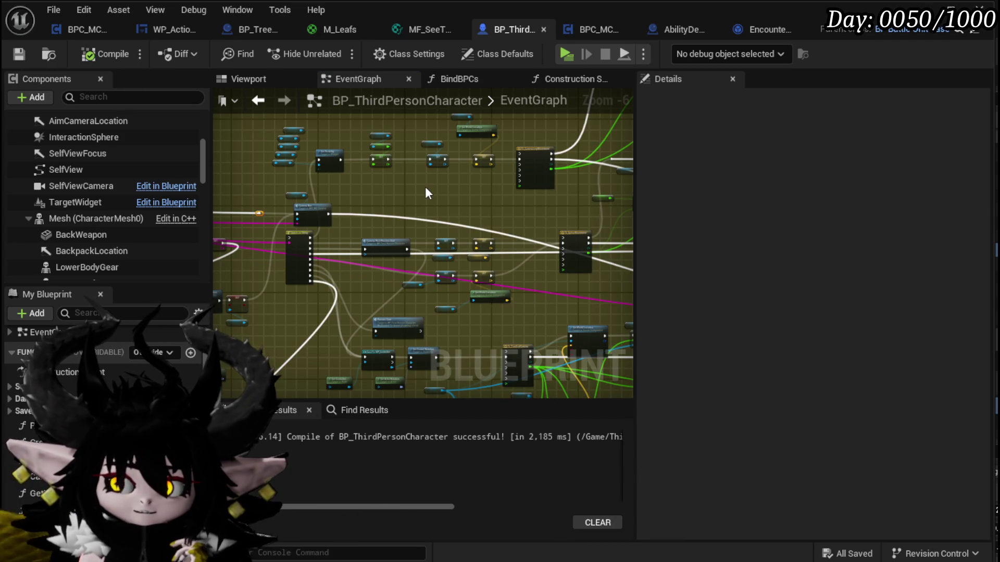
scroll(425, 187, "down", 4)
scroll(414, 214, "down", 2)
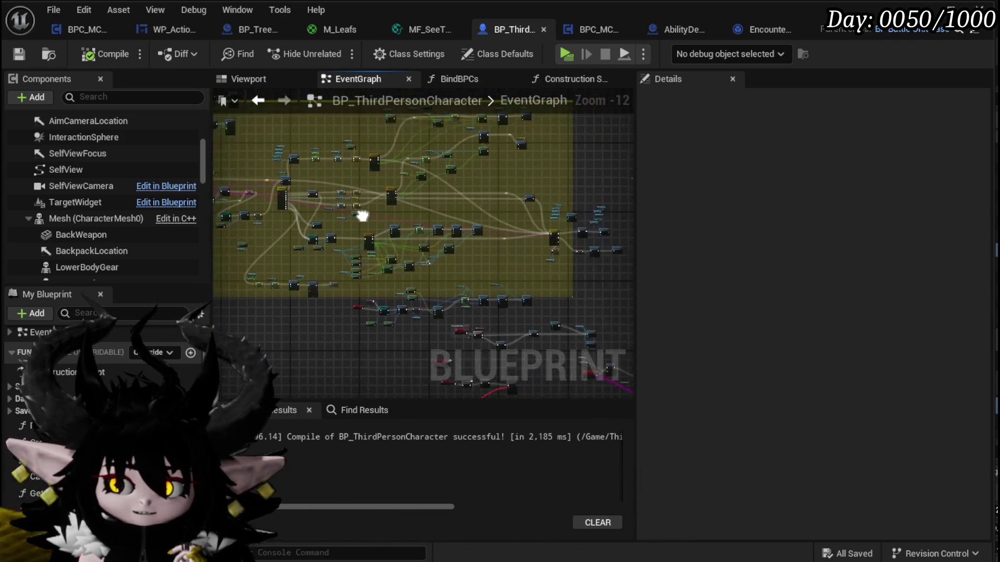
scroll(385, 245, "up", 4)
scroll(448, 234, "up", 3)
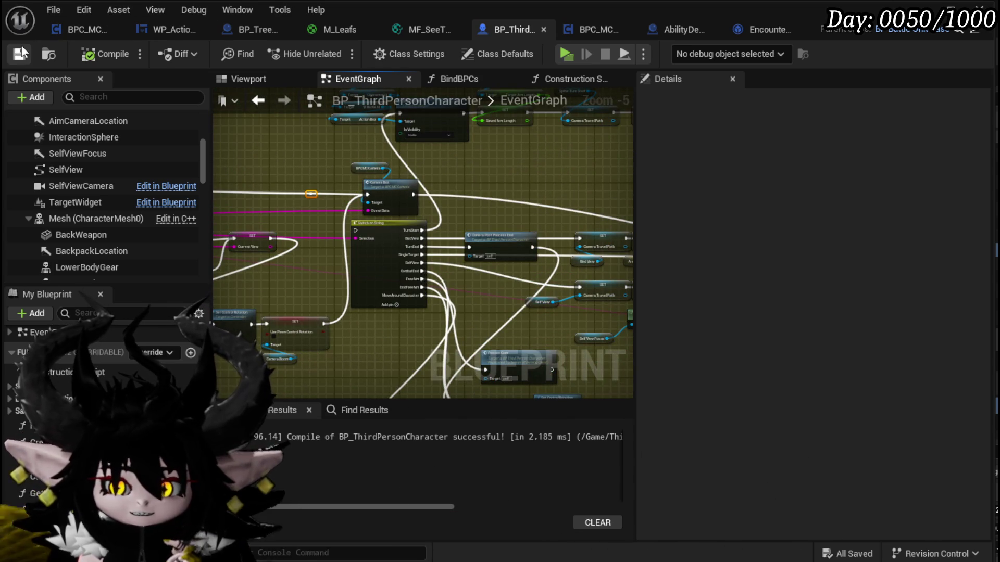
left_click(73, 29)
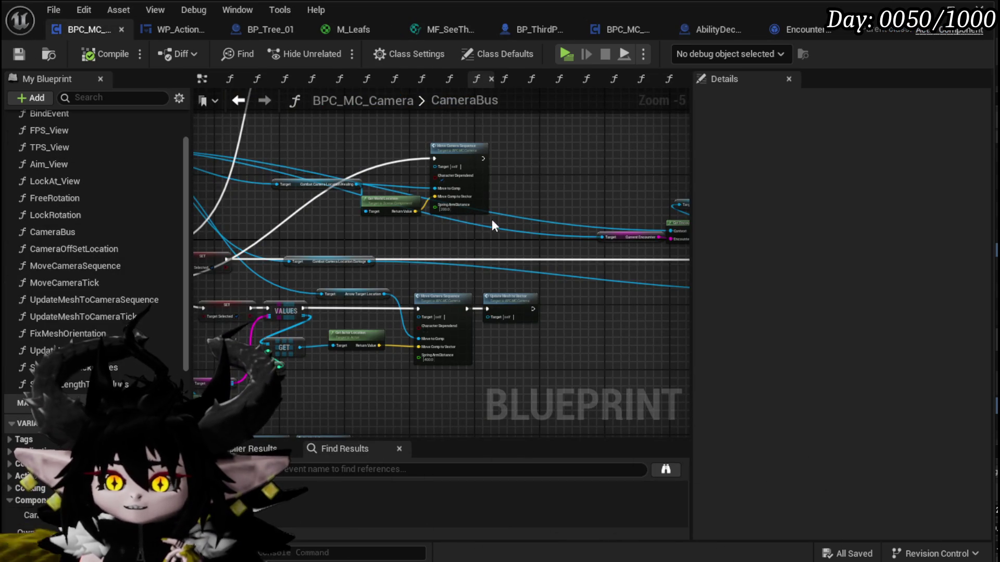
- Go to WP_ActionSelection's MoveCameraToTarget graph and open the SelectAbilityFromCard function
mouse_move(492, 219)
left_mouse_down()
mouse_move(513, 263)
mouse_move(475, 245)
mouse_move(56, 241)
left_mouse_up()
scroll(505, 239, "up", 2)
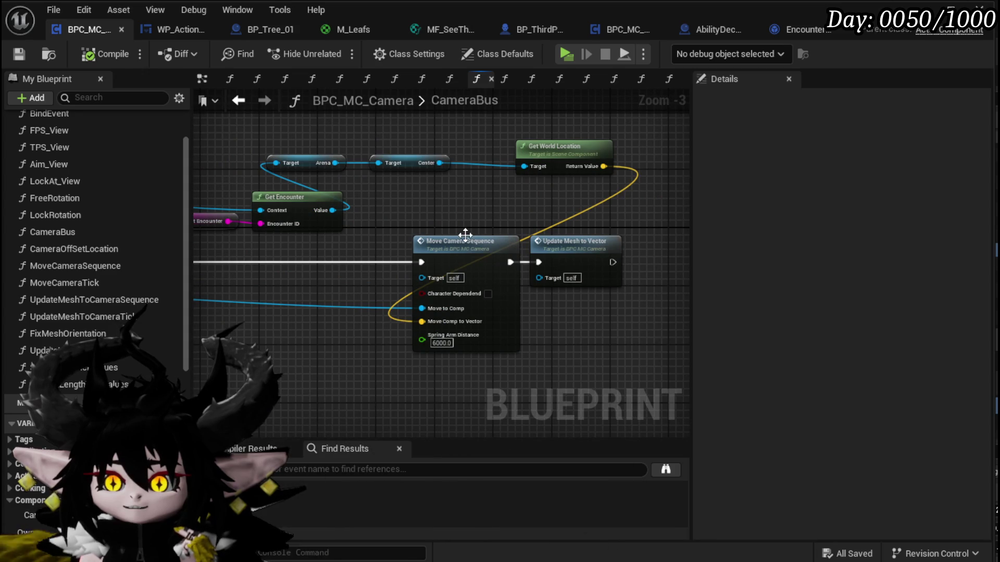
left_click(178, 31)
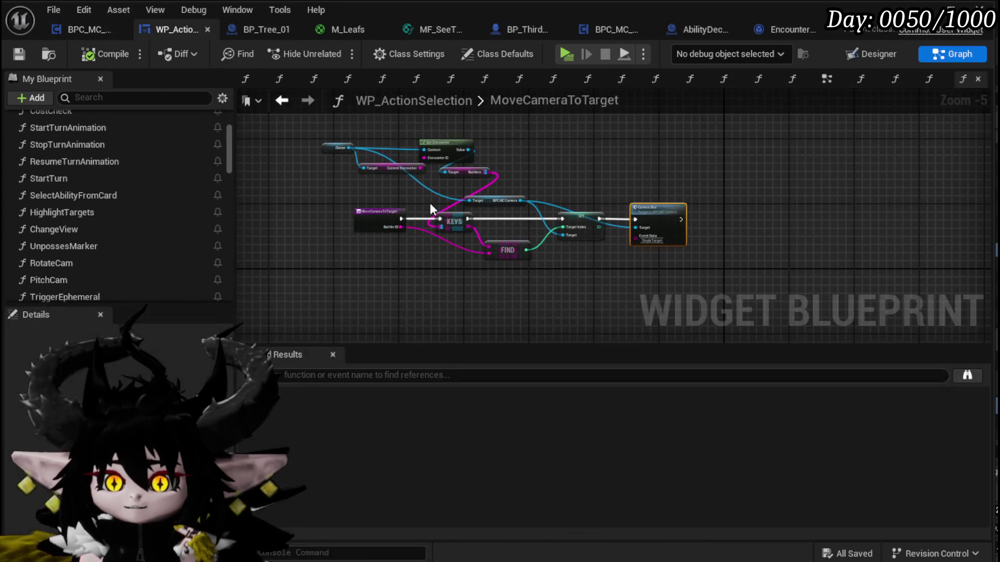
scroll(140, 177, "up", 3)
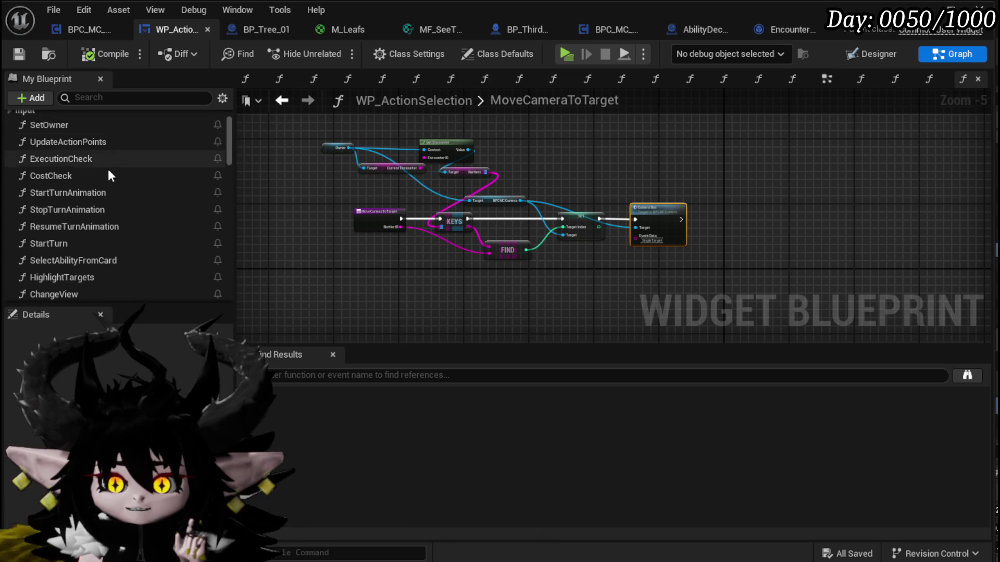
double_click(88, 260)
- Find the Select Ability node and open its SelectAbility function in AbilityDecoder
scroll(492, 175, "up", 2)
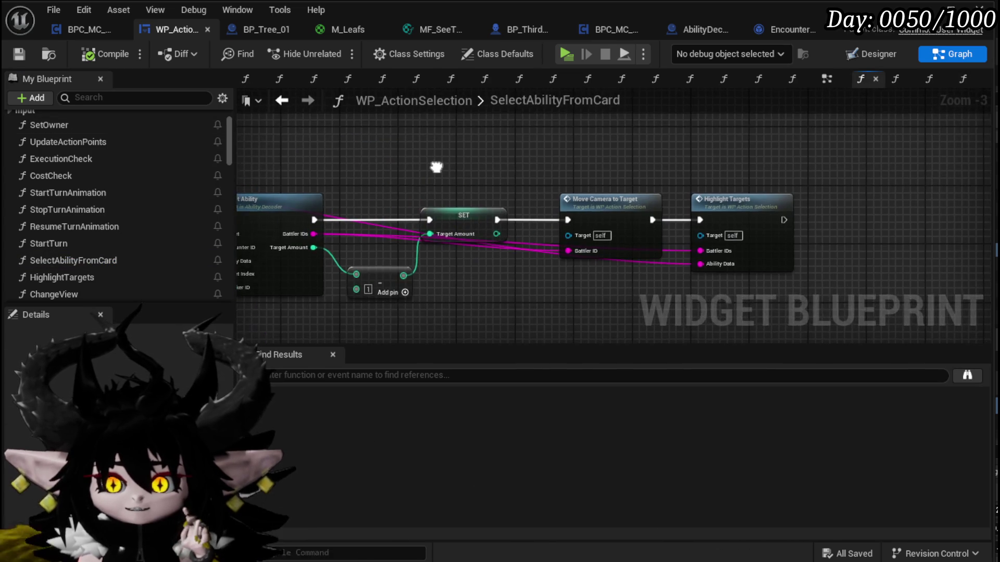
left_click_drag(648, 175, 692, 156)
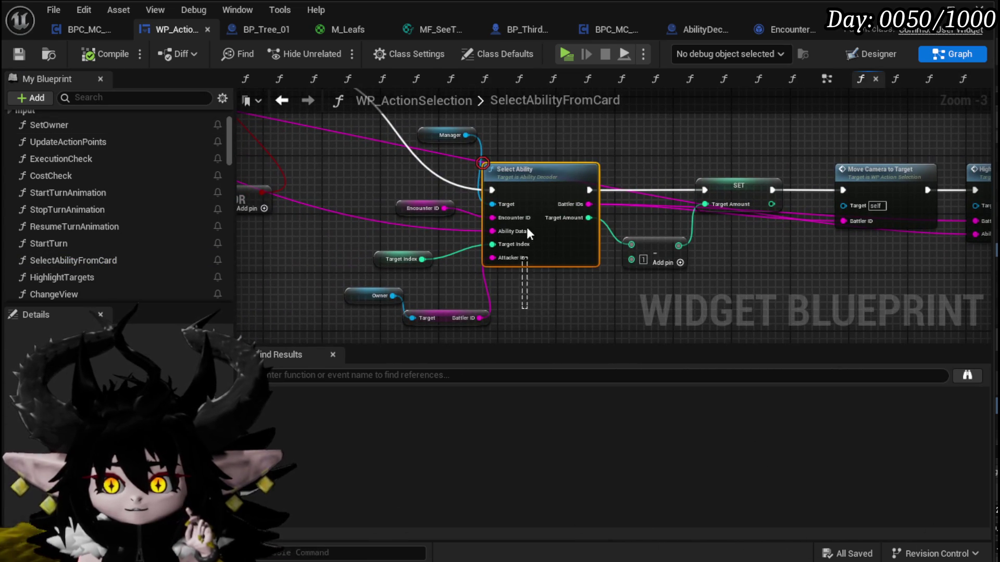
mouse_move(583, 126)
left_mouse_down()
mouse_move(397, 183)
mouse_move(417, 177)
mouse_move(512, 237)
left_mouse_up()
double_click(457, 198)
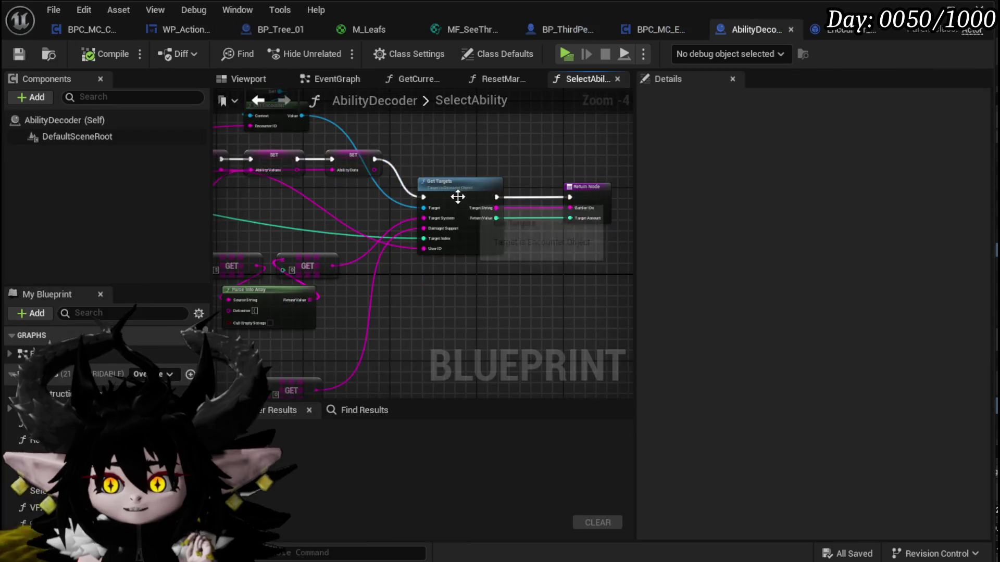
- Look over the SelectAbility graph and open the Get Targets node's function in Encounter_Object
scroll(424, 259, "down", 1)
scroll(314, 245, "up", 3)
scroll(315, 259, "down", 1)
mouse_move(314, 259)
left_mouse_down()
mouse_move(413, 253)
mouse_move(339, 257)
mouse_move(245, 219)
mouse_move(341, 132)
mouse_move(451, 272)
mouse_move(484, 289)
left_mouse_up()
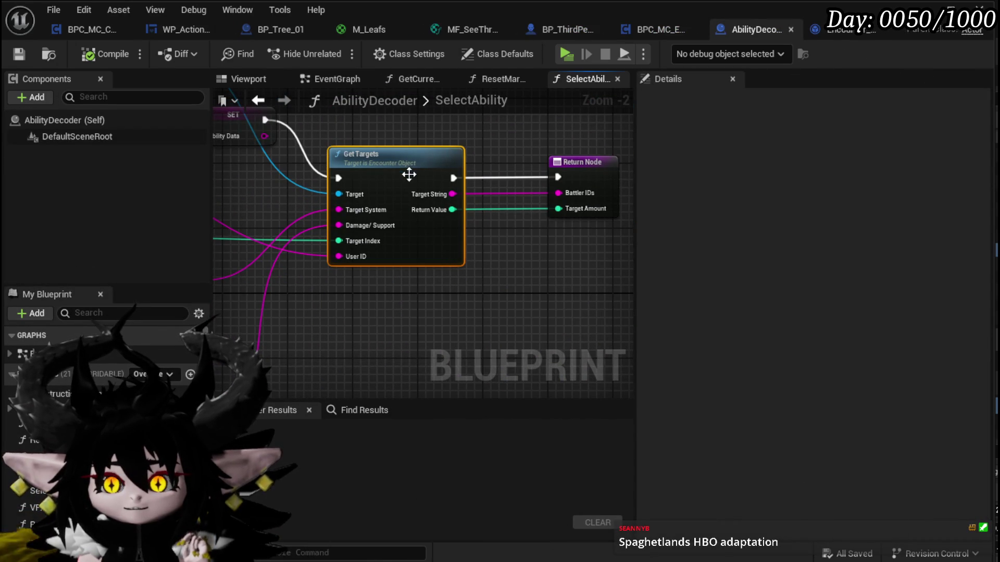
double_click(404, 163)
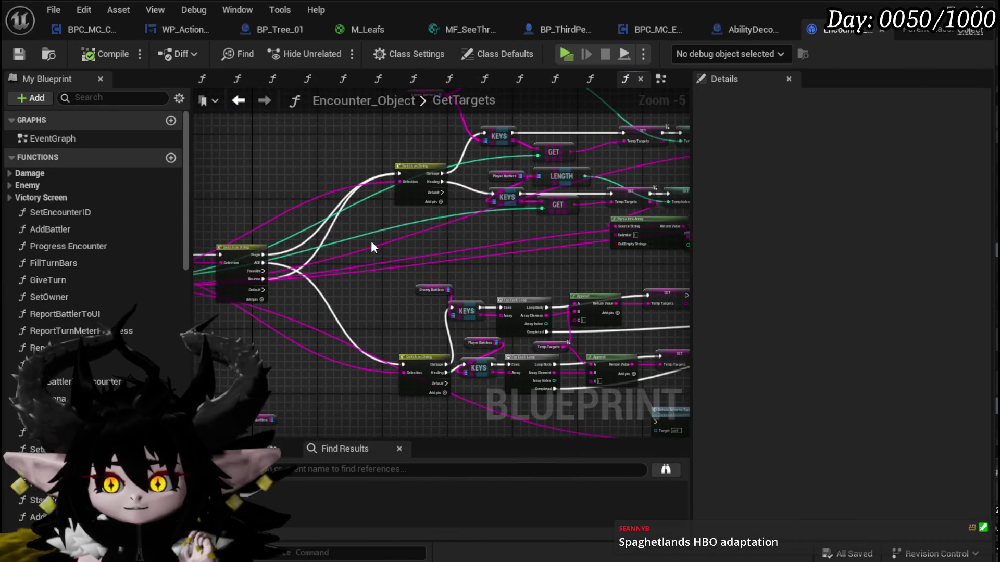
- Move the Append and SET nodes upward in GetTargets
scroll(420, 237, "up", 4)
mouse_move(534, 255)
left_mouse_down()
mouse_move(355, 224)
mouse_move(347, 250)
mouse_move(193, 298)
left_mouse_up()
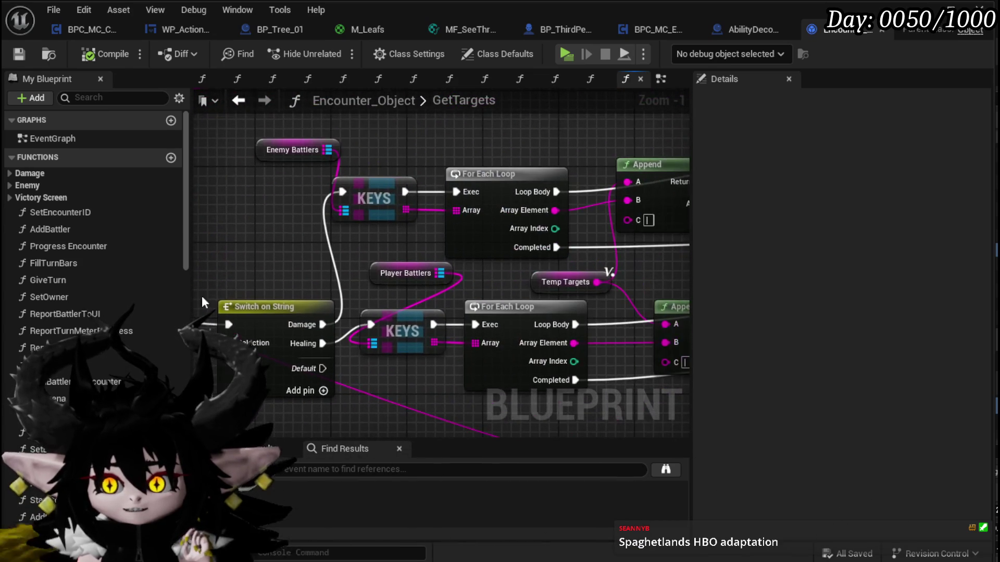
mouse_move(326, 245)
left_mouse_down()
mouse_move(264, 301)
mouse_move(427, 237)
left_mouse_up()
mouse_move(572, 165)
left_mouse_down()
mouse_move(382, 189)
mouse_move(212, 193)
mouse_move(289, 180)
mouse_move(508, 229)
mouse_move(505, 155)
left_mouse_up()
scroll(505, 155, "down", 1)
mouse_move(479, 281)
left_mouse_down()
mouse_move(483, 211)
mouse_move(679, 267)
left_mouse_up()
- Raise KEYS and the upper For Each Loop and align them with the Enemy Battlers getter
left_click(373, 260)
left_click(459, 221, "ctrl")
left_click_drag(458, 222, 481, 155)
mouse_move(256, 213)
left_mouse_down()
mouse_move(352, 229)
mouse_move(182, 229)
mouse_move(104, 83)
mouse_move(45, 52)
left_mouse_up()
scroll(289, 257, "down", 3)
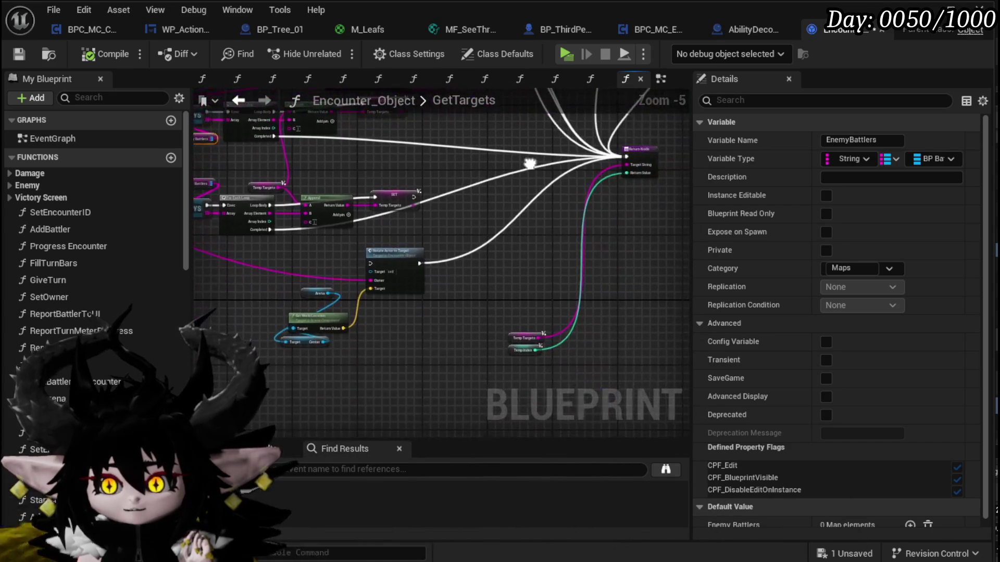
mouse_move(513, 364)
left_mouse_down()
mouse_move(510, 338)
mouse_move(543, 292)
left_mouse_up()
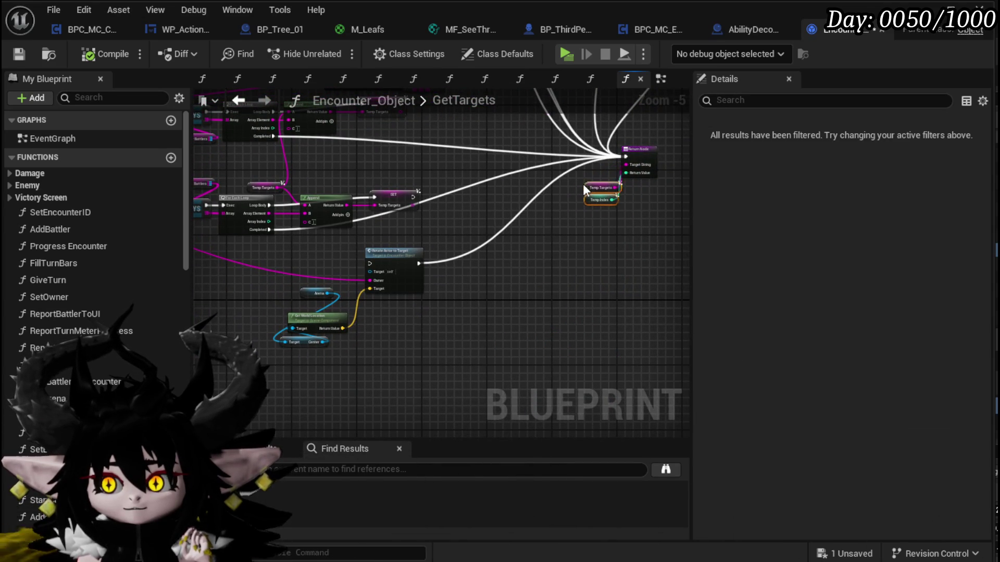
left_click(569, 221)
mouse_move(297, 245)
left_mouse_down()
mouse_move(357, 235)
mouse_move(485, 272)
mouse_move(511, 246)
mouse_move(479, 246)
mouse_move(498, 302)
left_mouse_up()
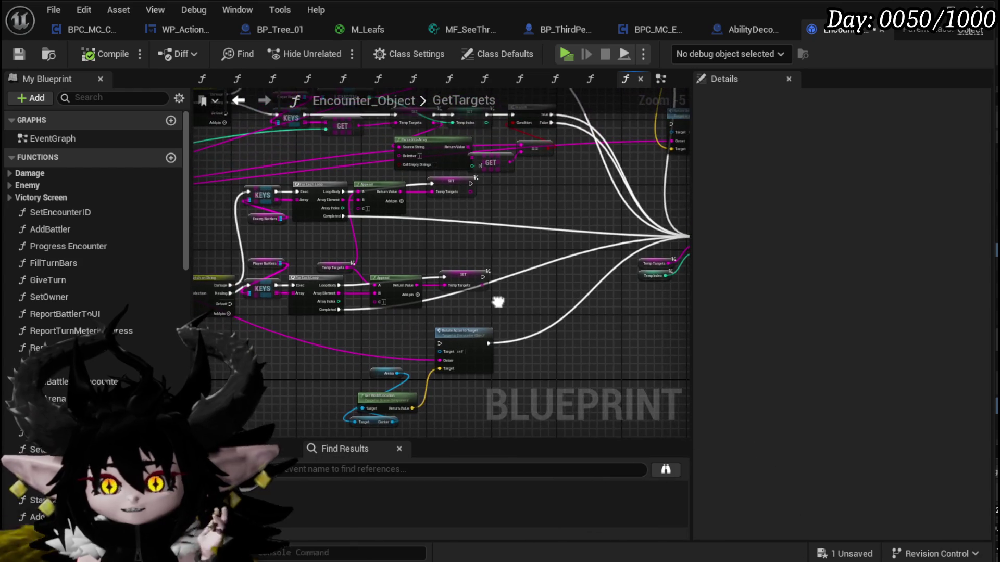
left_click_drag(257, 221, 243, 218)
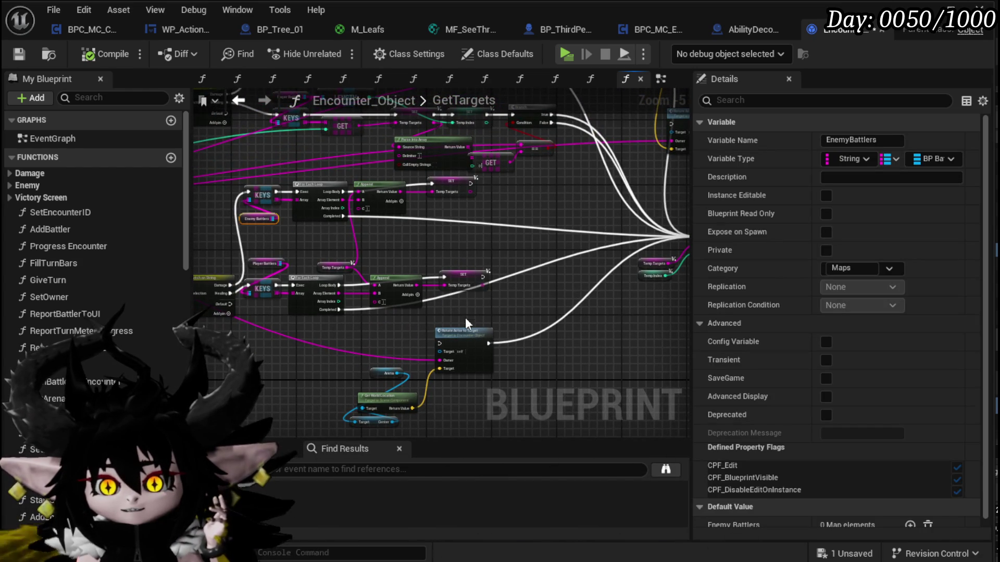
- Delete all the Rotate Actor to Target branch nodes
left_click_drag(335, 286, 515, 402)
scroll(489, 331, "up", 2)
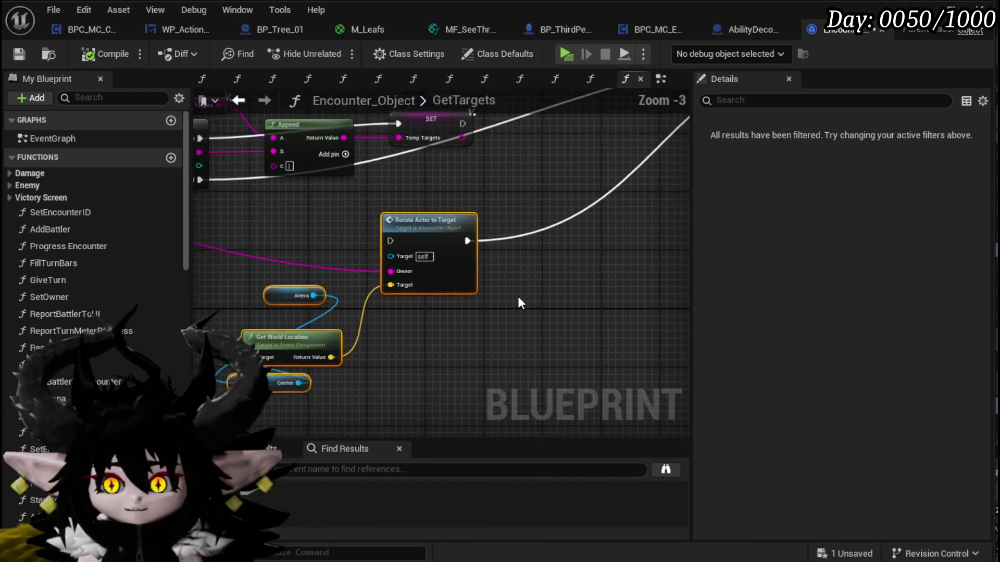
scroll(519, 301, "down", 2)
key("Delete")
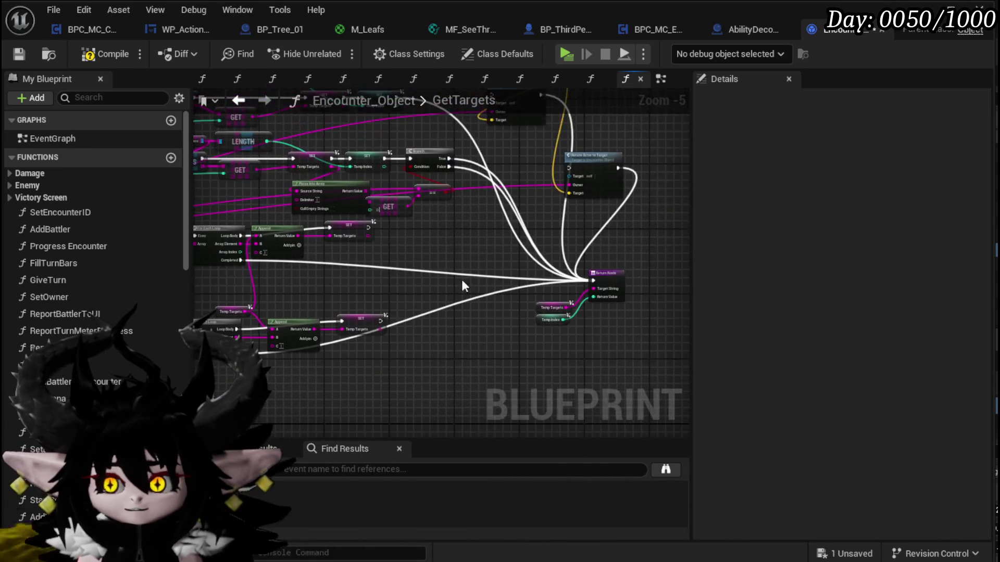
key("Delete")
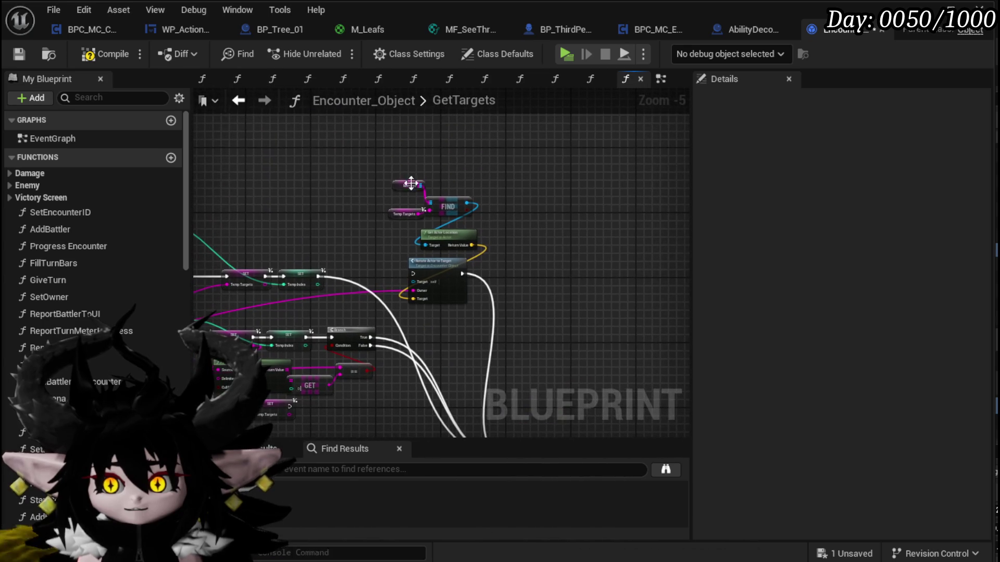
- Save Encounter_Object and review the tidied GetTargets graph
left_click_drag(490, 317, 530, 212)
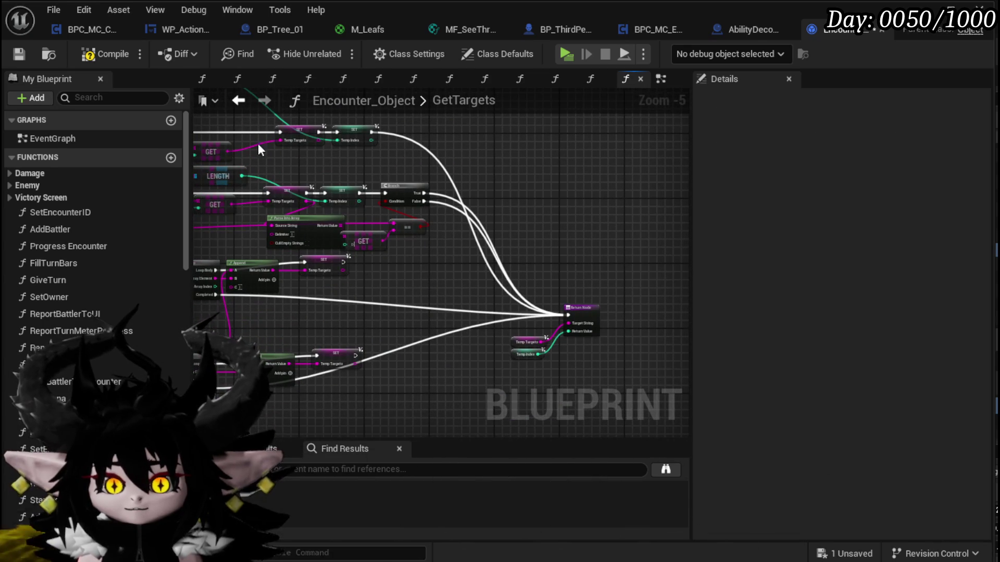
left_click(20, 54)
mouse_move(566, 239)
left_mouse_down()
mouse_move(780, 307)
mouse_move(536, 230)
mouse_move(569, 219)
mouse_move(518, 250)
mouse_move(435, 240)
left_mouse_up()
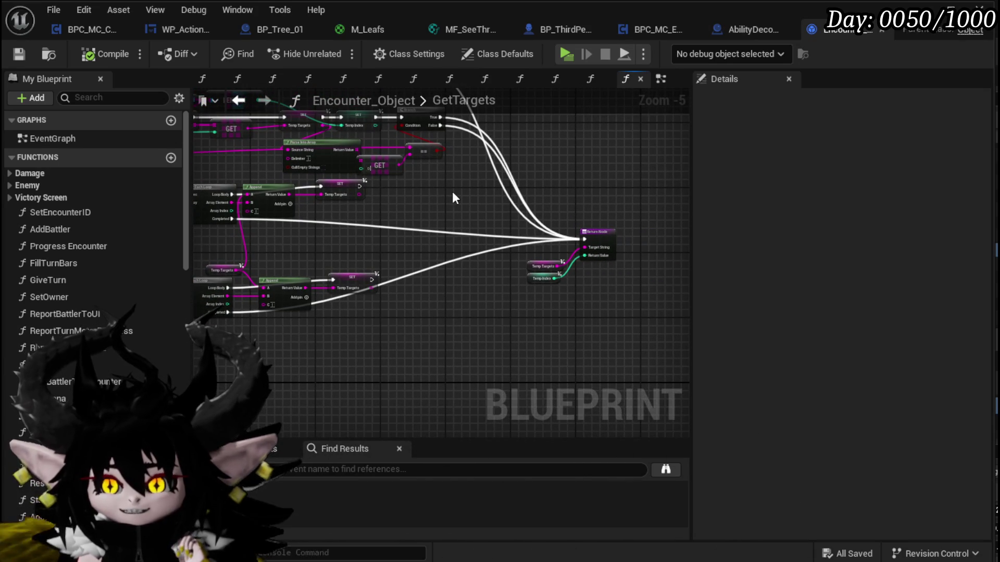
mouse_move(568, 92)
left_mouse_down()
mouse_move(562, 210)
mouse_move(562, 162)
left_mouse_up()
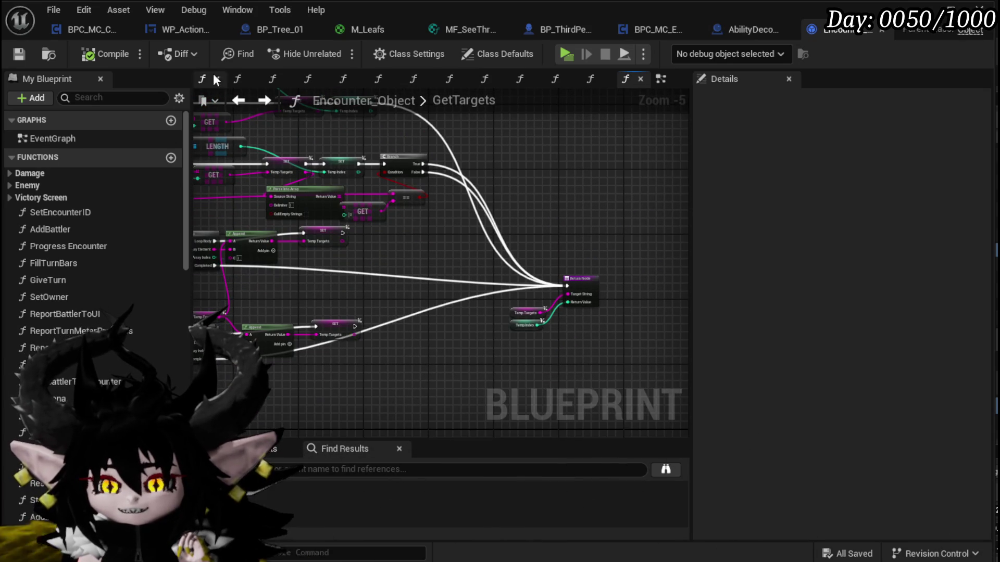
- Look over the empty Encounter_Object EventGraph, then close that editor
left_click(238, 100)
mouse_move(385, 189)
left_mouse_down()
mouse_move(375, 321)
mouse_move(349, 224)
left_mouse_up()
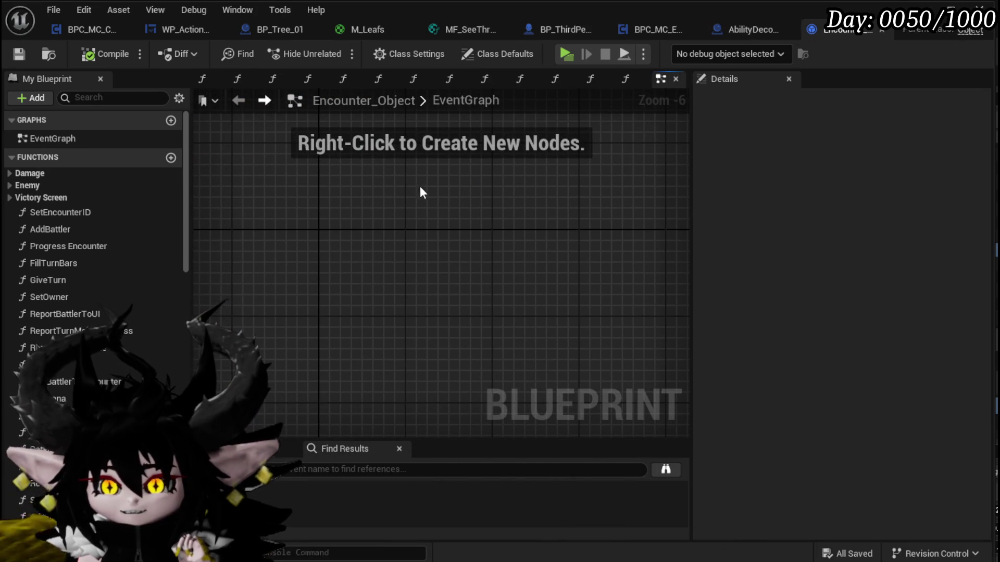
scroll(358, 154, "down", 6)
mouse_move(337, 409)
left_mouse_down()
mouse_move(574, 223)
mouse_move(327, 229)
mouse_move(397, 193)
left_mouse_up()
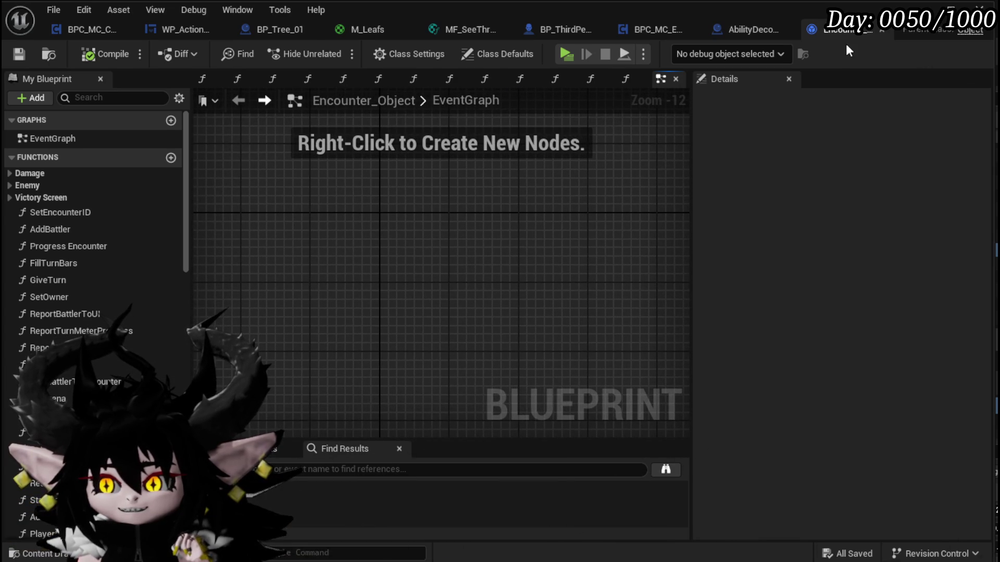
left_click(882, 31)
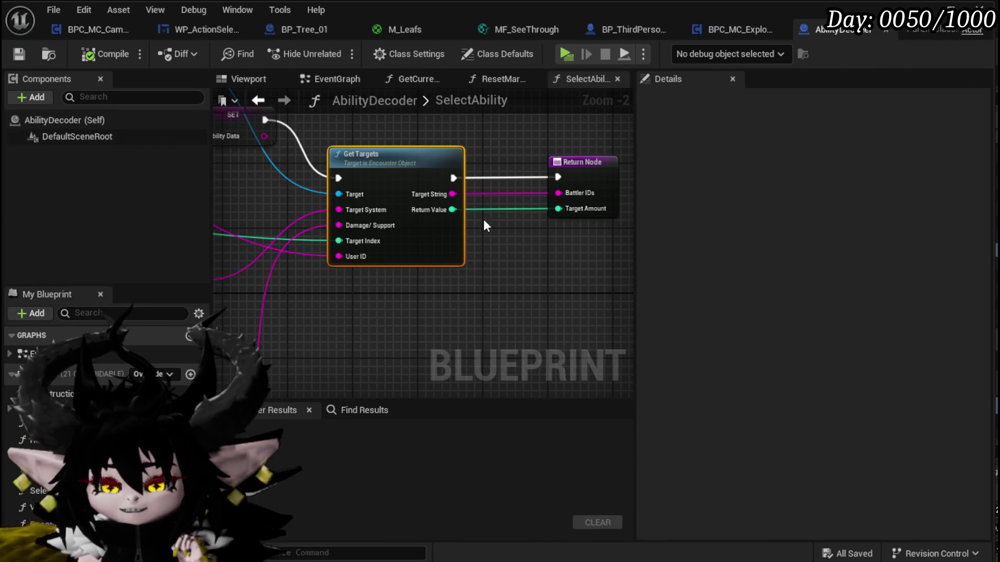
- Raise the Move Camera to Target node above the wires in SelectAbilityFromCard
left_click(539, 143)
left_click(227, 31)
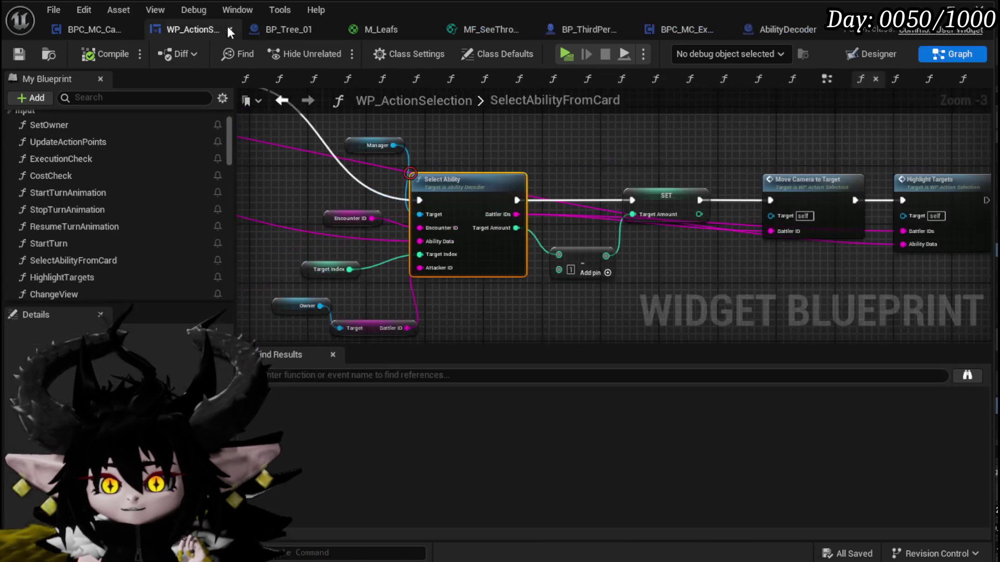
left_click_drag(537, 289, 670, 127)
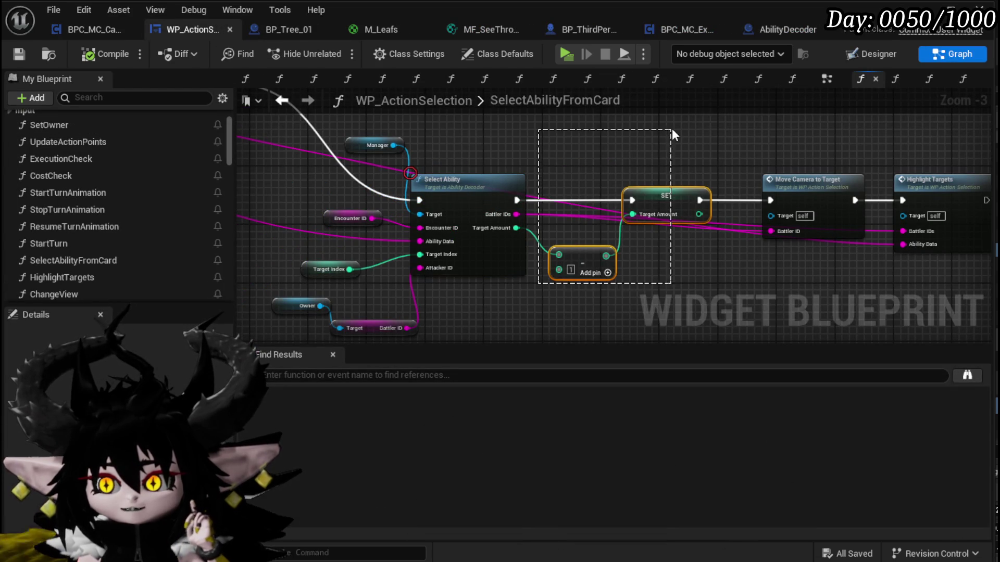
left_click(554, 270)
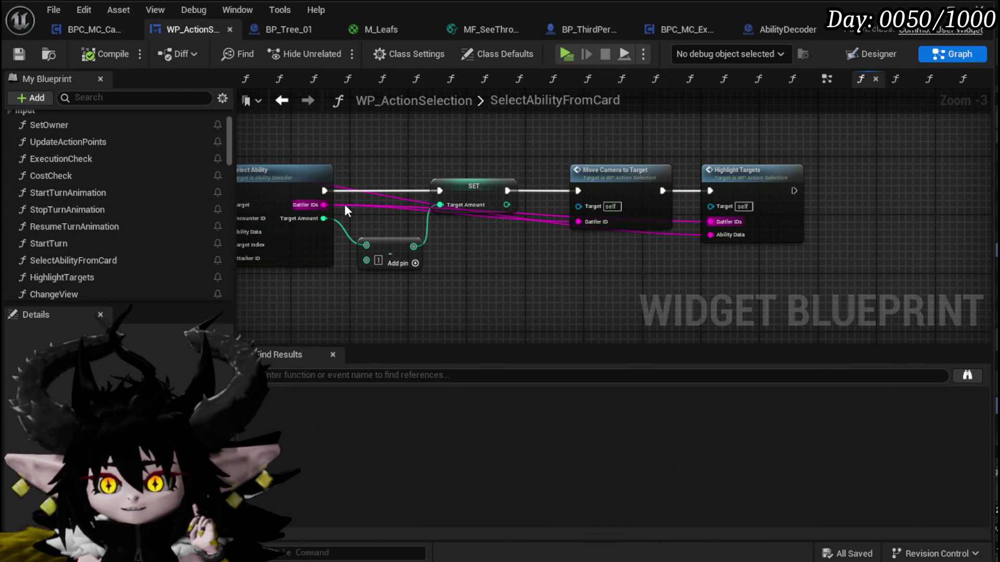
left_click_drag(626, 183, 621, 131)
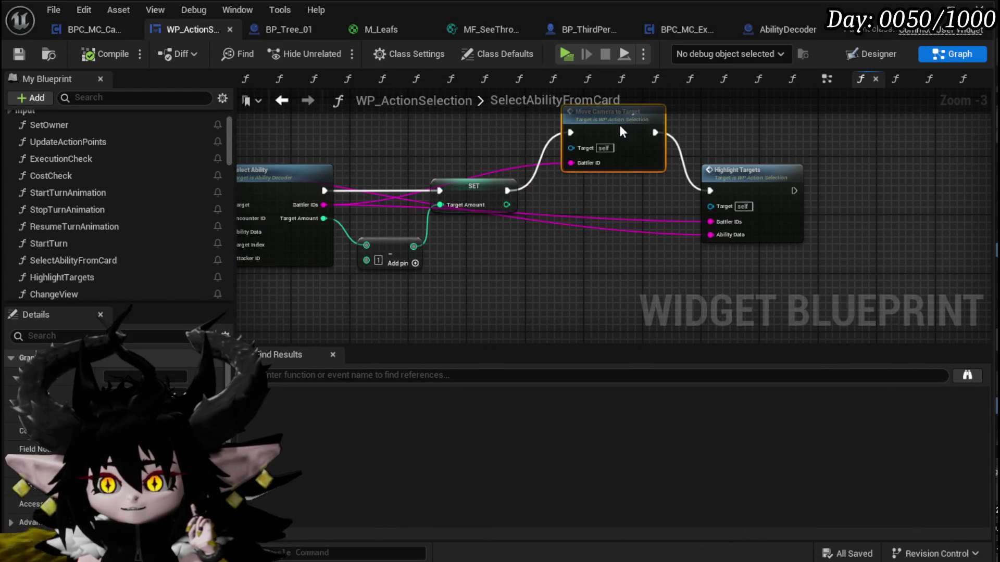
mouse_move(608, 200)
left_mouse_down()
mouse_move(595, 273)
mouse_move(572, 212)
left_mouse_up()
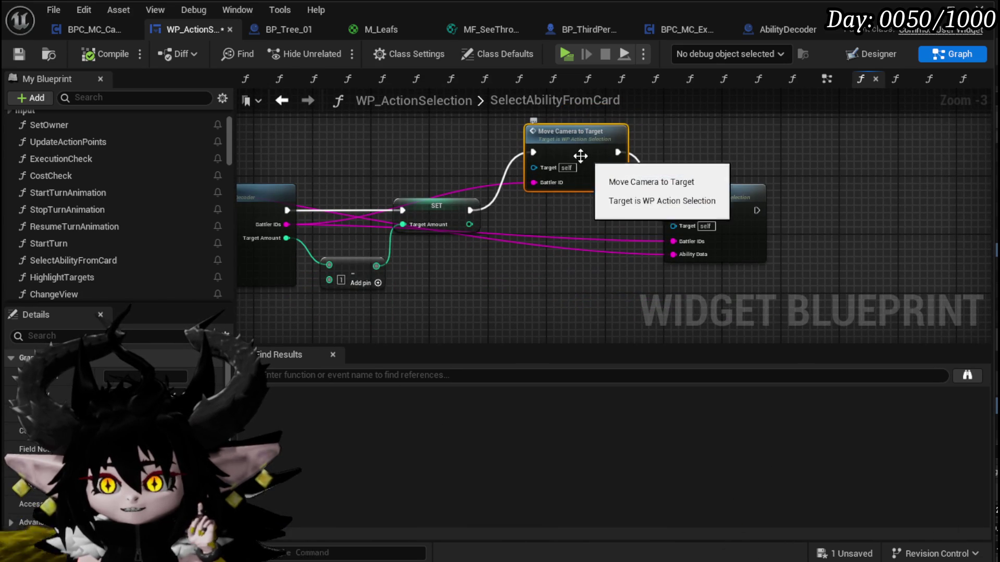
- Inspect the MoveCameraToTarget function, including the SingleTarget event data passed to Camera Bus
double_click(562, 132)
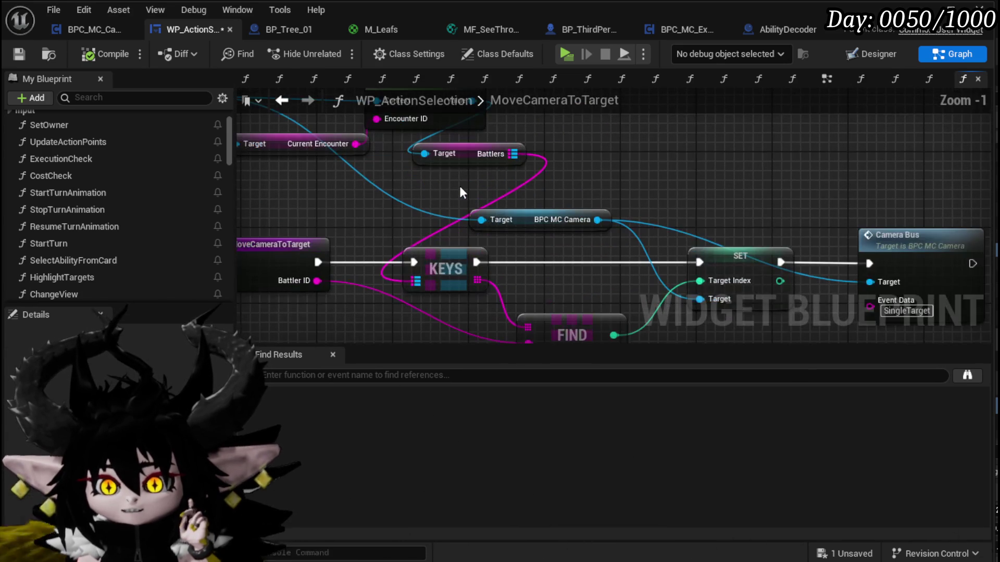
left_click_drag(706, 193, 719, 146)
left_click(927, 261)
left_click_drag(782, 298, 764, 245)
scroll(764, 245, "down", 1)
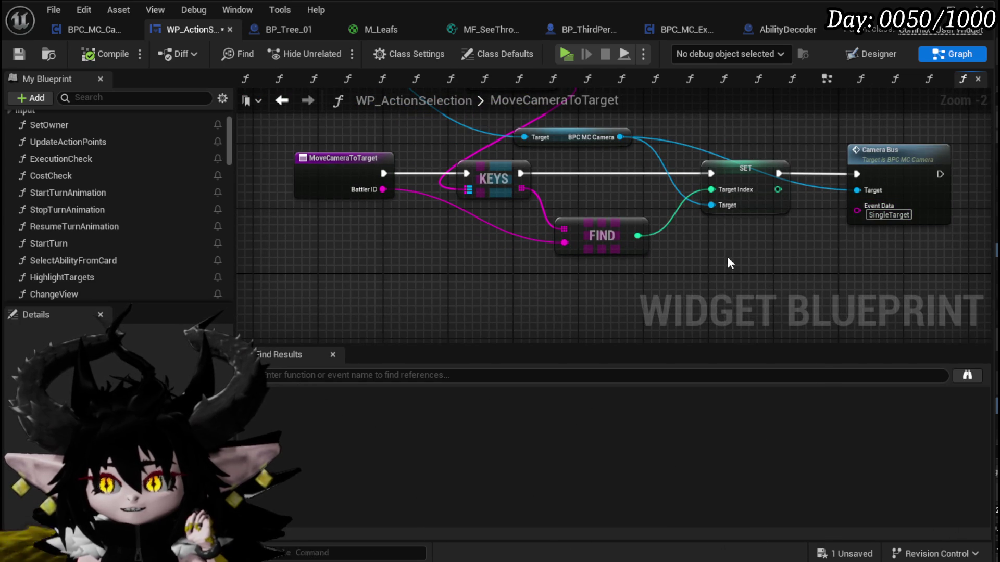
- Compile and save WP_ActionSelection, then switch to the BPC_MC_Camera CameraBus graph
left_click(86, 55)
mouse_move(445, 227)
left_mouse_down()
mouse_move(458, 234)
mouse_move(320, 296)
mouse_move(388, 260)
mouse_move(459, 322)
left_mouse_up()
left_click_drag(629, 175, 611, 122)
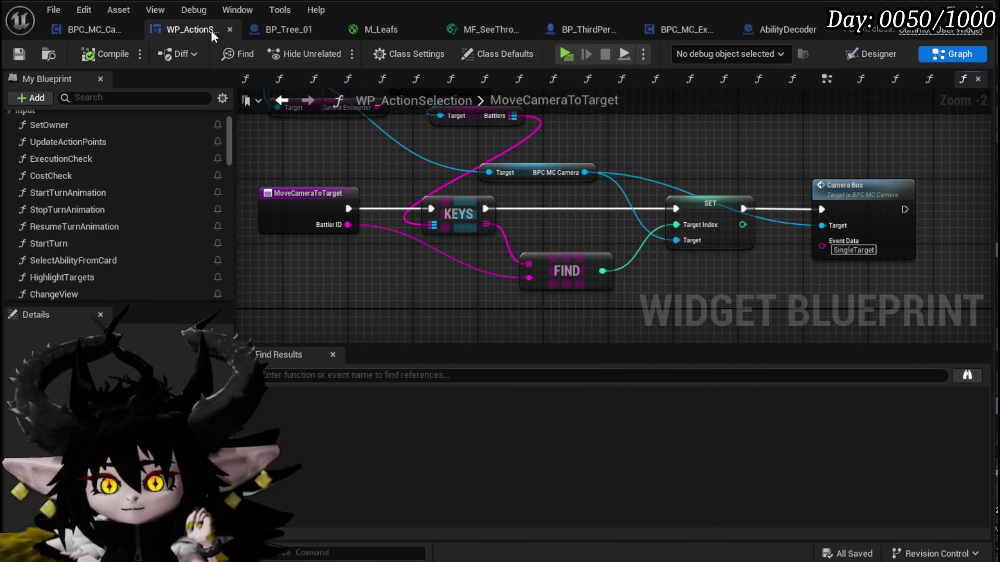
left_click(99, 29)
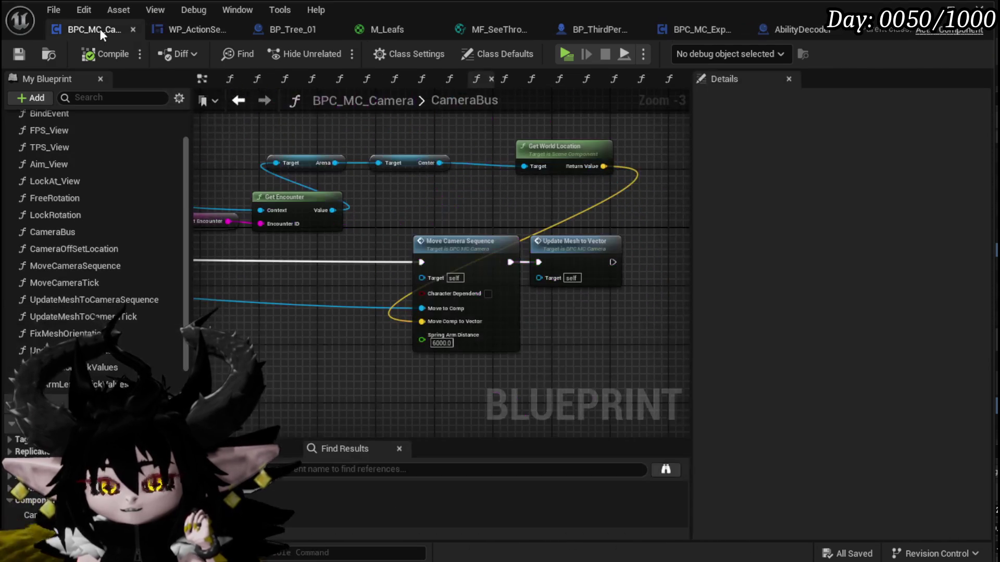
- Select the Switch on String node in CameraBus to show its pin names
left_click(165, 28)
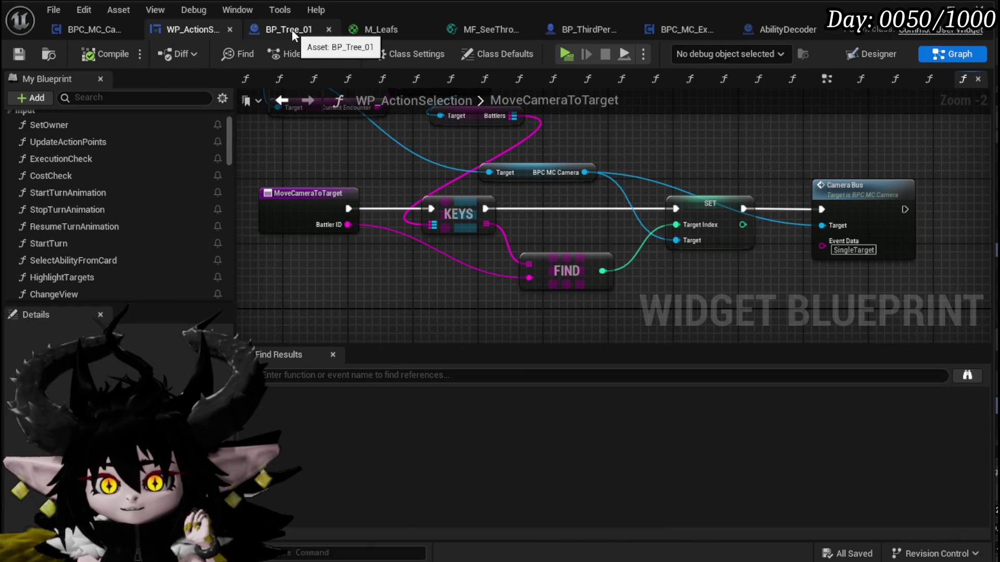
left_click(96, 28)
scroll(529, 232, "down", 5)
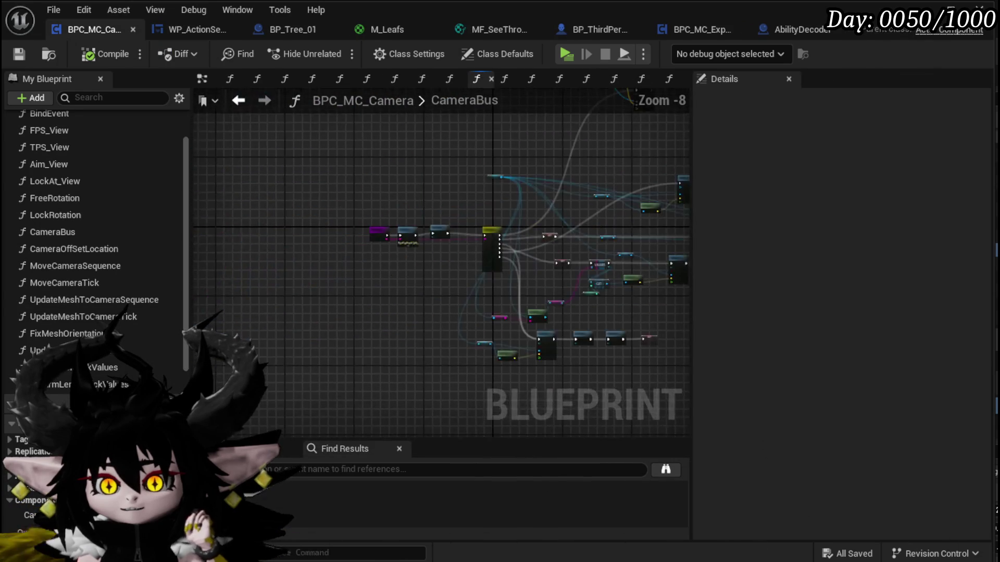
scroll(432, 248, "up", 4)
scroll(431, 249, "up", 1)
left_click(379, 234)
scroll(314, 205, "up", 3)
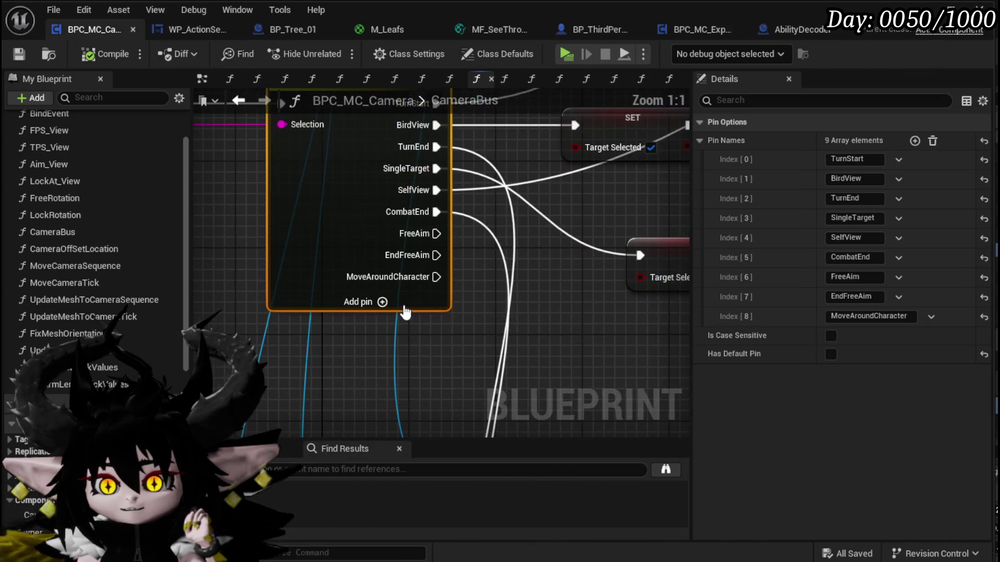
mouse_move(414, 125)
left_mouse_down()
mouse_move(411, 184)
mouse_move(506, 281)
left_mouse_up()
- Rename the BirdView pin to AOE, wire it to the upper SET node, and compile
left_click(854, 179)
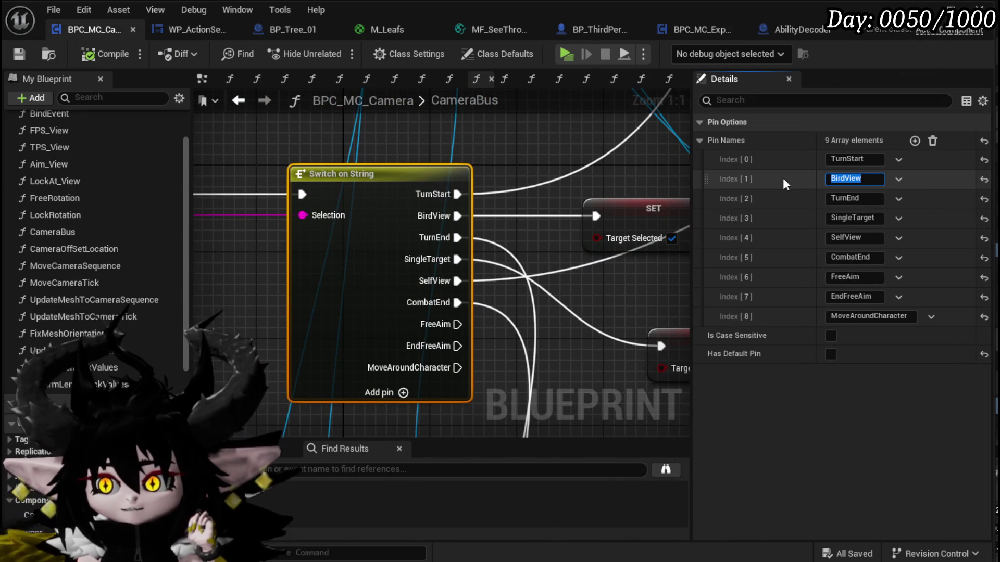
type("AOE")
key("Return")
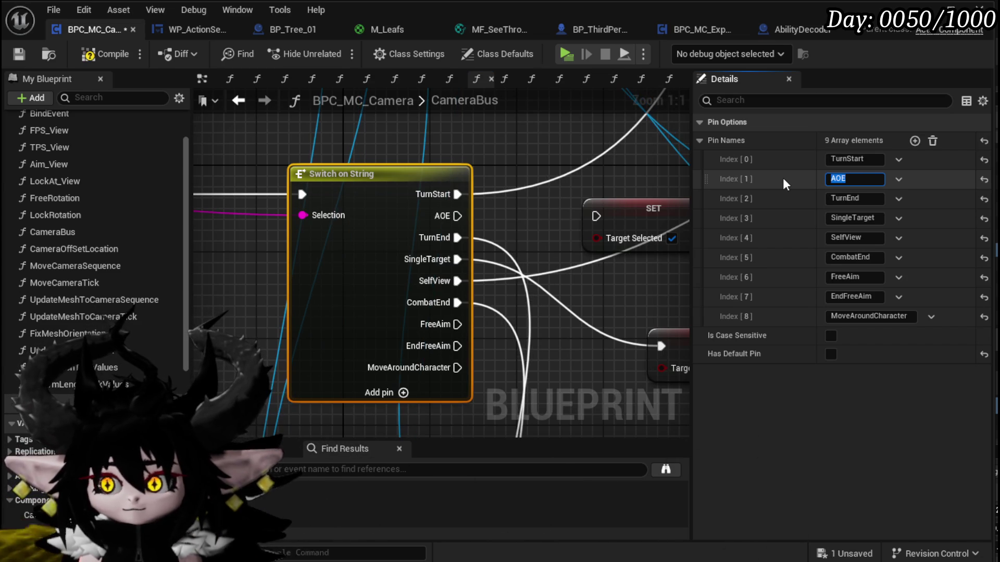
scroll(327, 274, "down", 3)
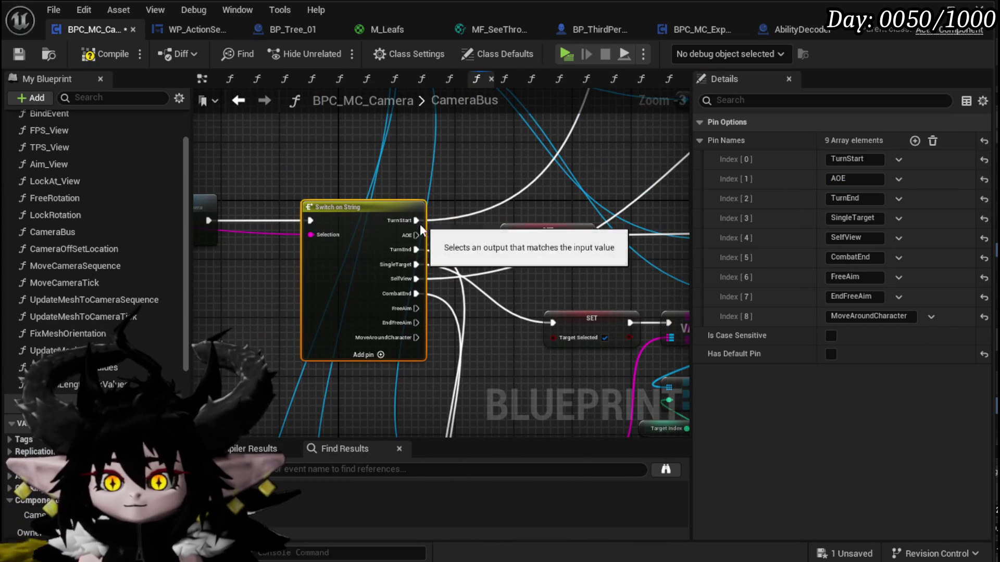
left_click_drag(415, 245, 508, 235)
left_click(535, 217)
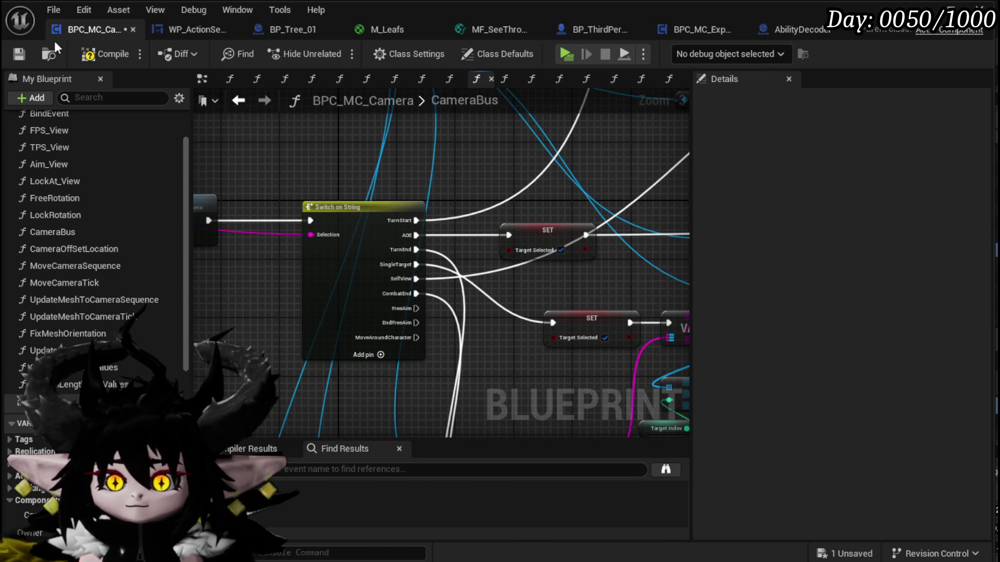
left_click(18, 54)
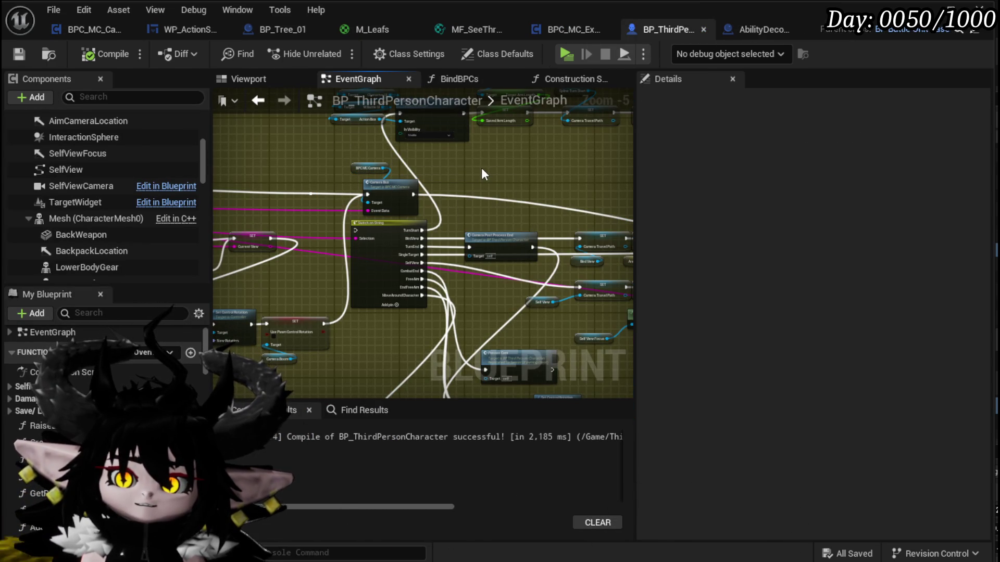
- Check the character's Camera Bus call, then return to WP_ActionSelection's MoveCameraToTarget graph
left_click(380, 196)
left_click(464, 189)
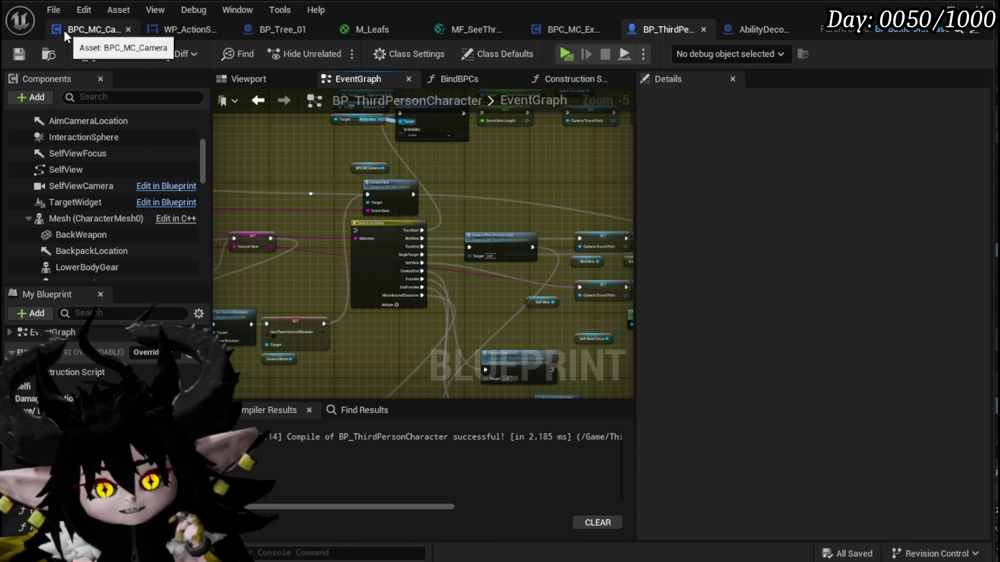
left_click(155, 33)
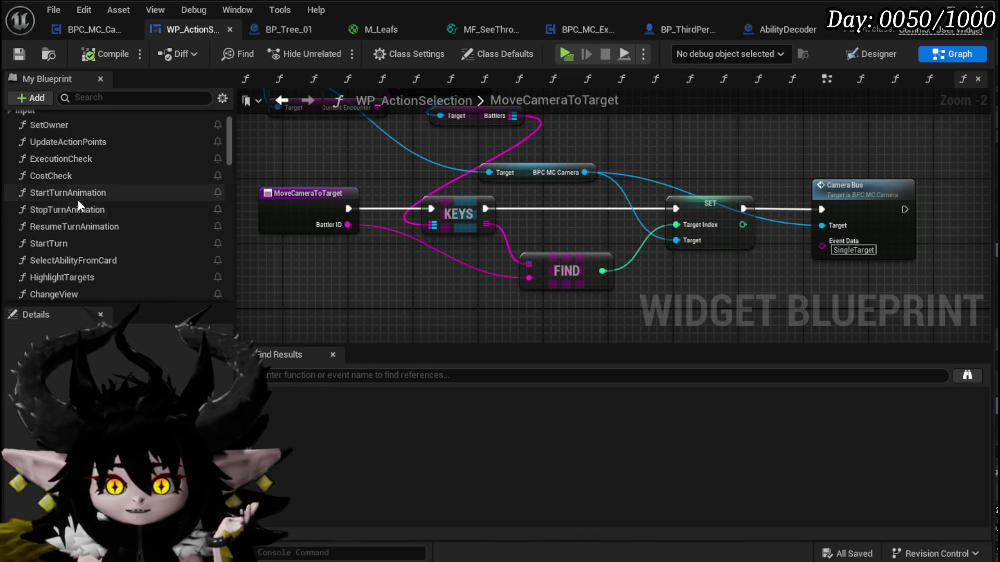
- Save all open assets and frame the encounter lookup nodes at the top of MoveCameraToTarget
scroll(153, 208, "up", 2)
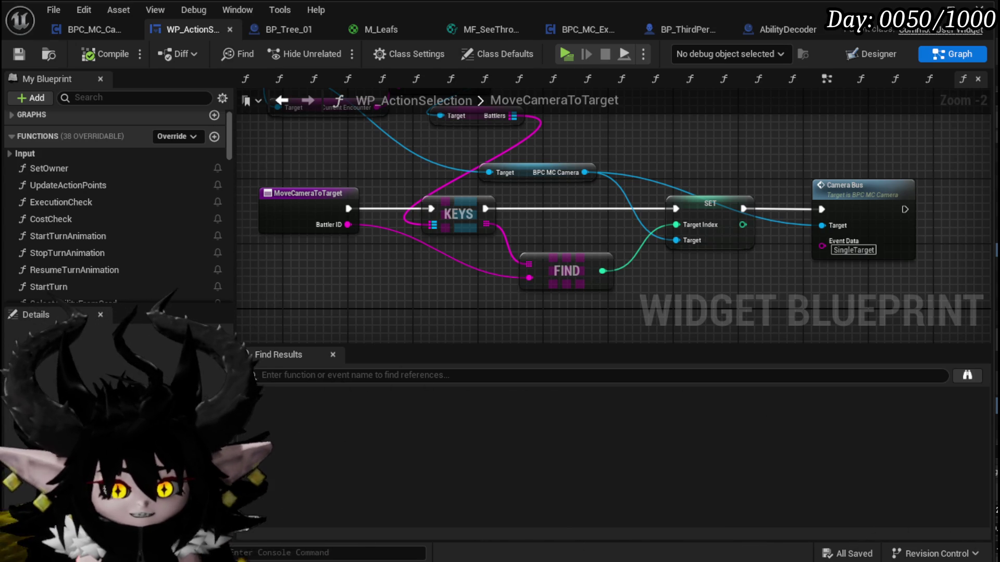
left_click(19, 54)
left_click_drag(395, 201, 484, 251)
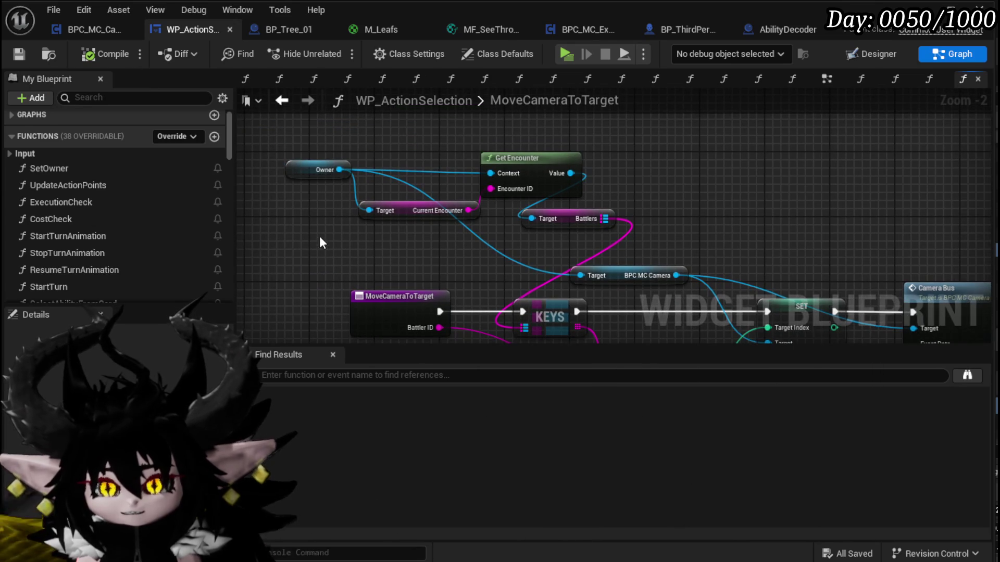
left_click_drag(298, 235, 580, 125)
- Inspect the Owner, Get Encounter, Current Encounter and Battlers nodes, then return to BP_ThirdPersonCharacter's event graph
left_click(737, 174)
mouse_move(737, 174)
left_mouse_down()
mouse_move(675, 167)
mouse_move(763, 172)
left_mouse_up()
left_click_drag(308, 248, 679, 142)
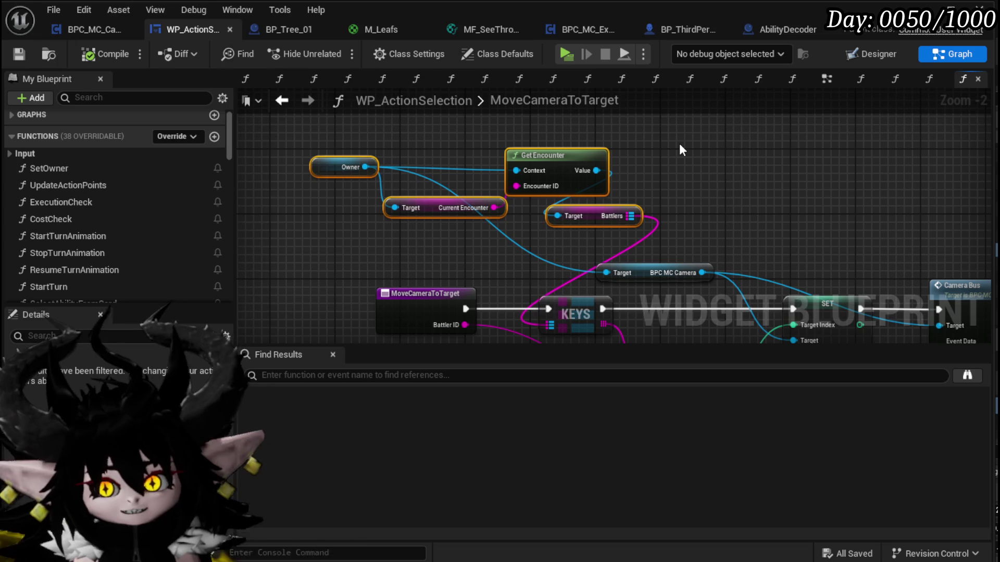
left_click_drag(679, 144, 684, 158)
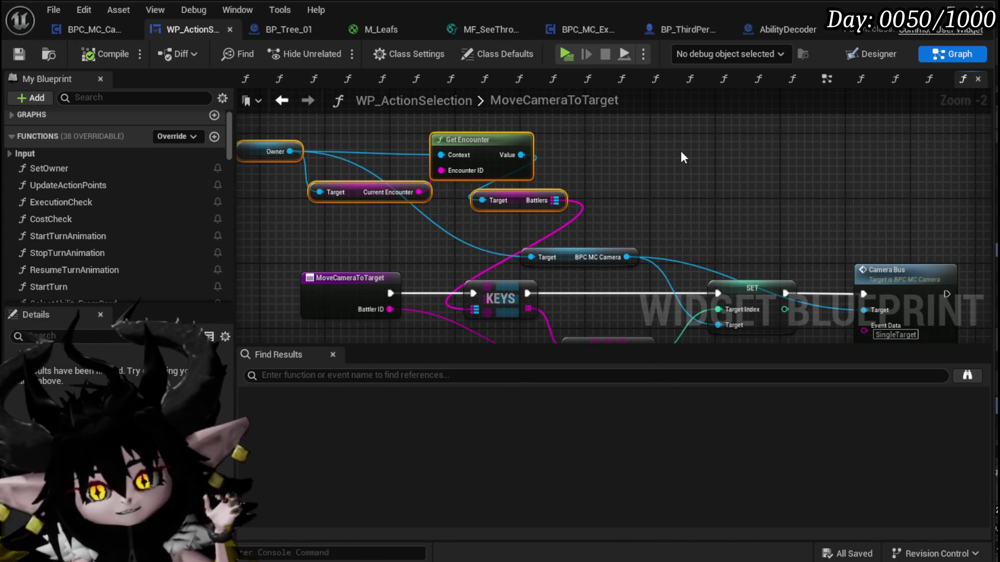
mouse_move(689, 152)
left_mouse_down()
mouse_move(617, 126)
mouse_move(567, 177)
mouse_move(527, 168)
left_mouse_up()
scroll(618, 126, "down", 1)
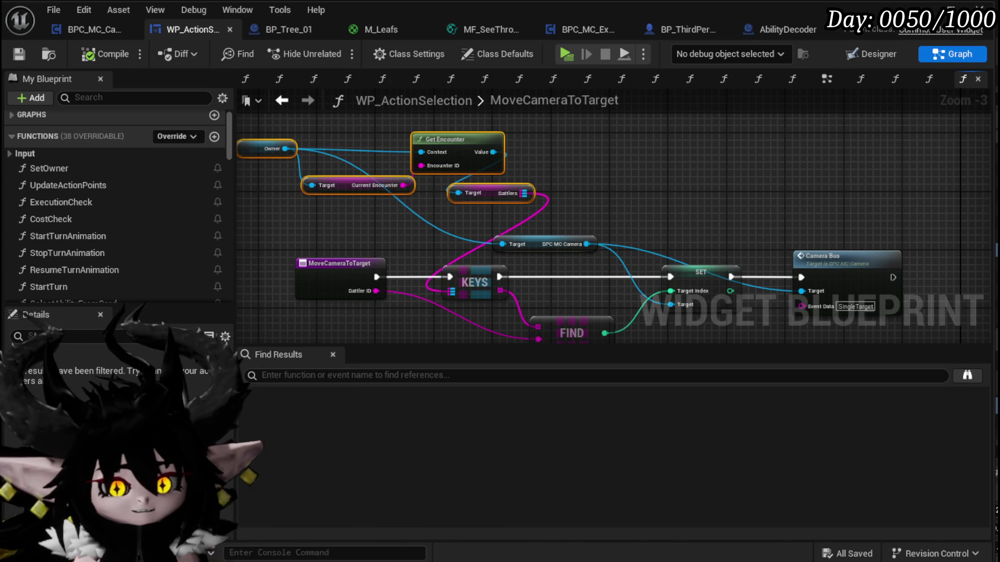
left_click_drag(341, 238, 327, 193)
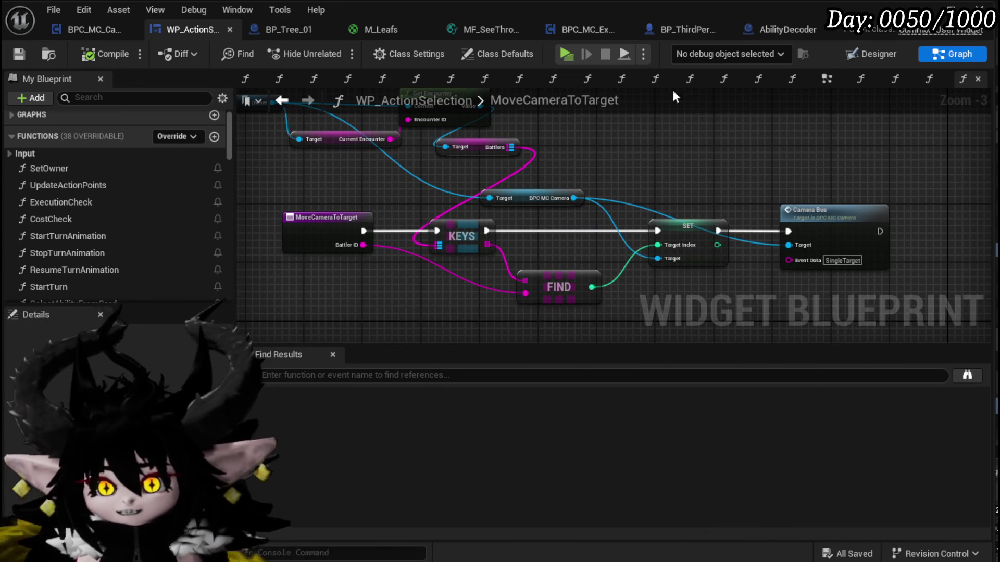
left_click(699, 29)
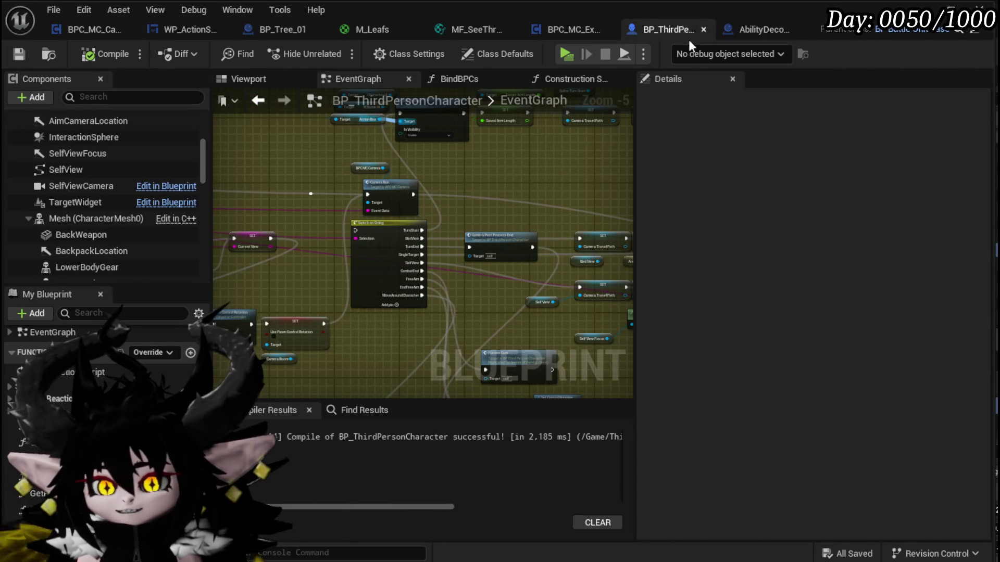
- Save all open assets from an overview of BP_ThirdPersonCharacter's event graph
left_click_drag(488, 189, 284, 211)
scroll(285, 211, "down", 1)
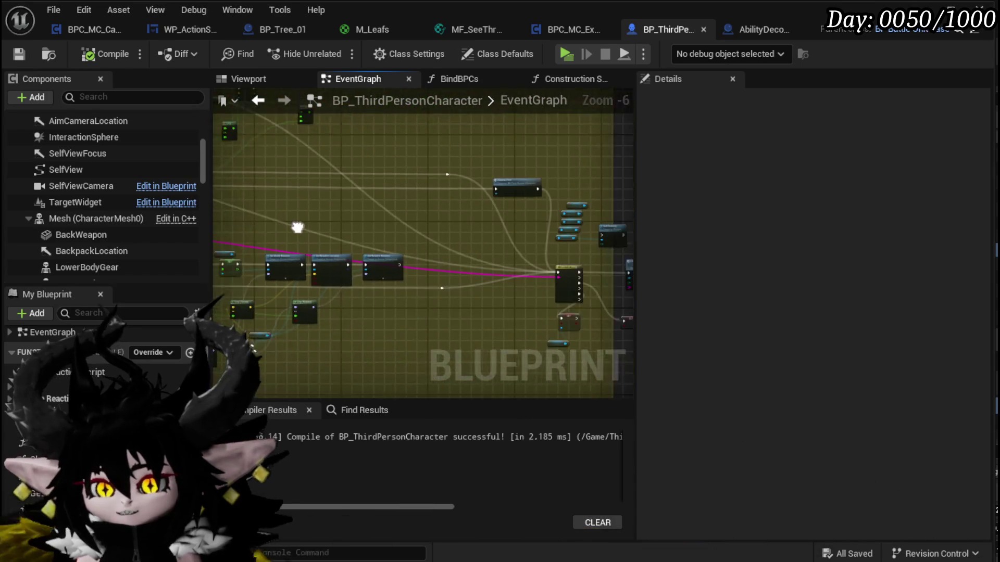
scroll(289, 198, "up", 3)
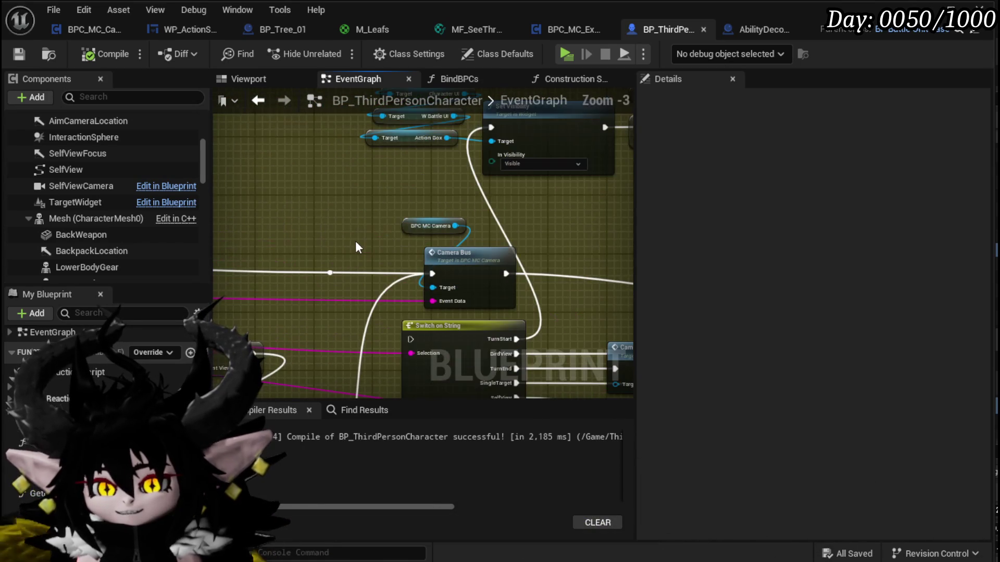
left_click(18, 54)
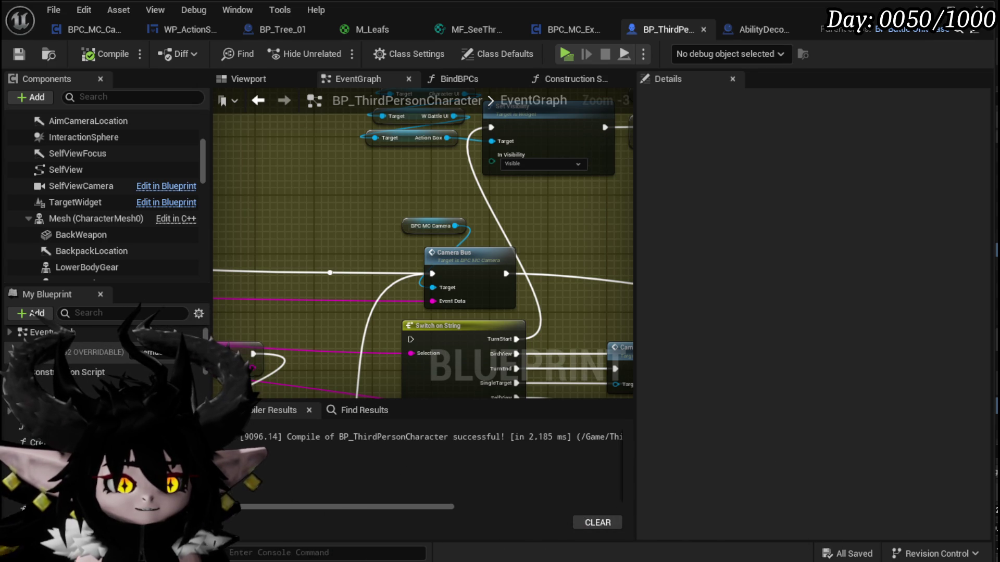
- Straighten the white exec wire through its two reroute knots with Q and save BP_ThirdPersonCharacter
mouse_move(370, 239)
left_mouse_down()
mouse_move(394, 166)
mouse_move(551, 168)
mouse_move(432, 162)
left_mouse_up()
scroll(521, 166, "down", 1)
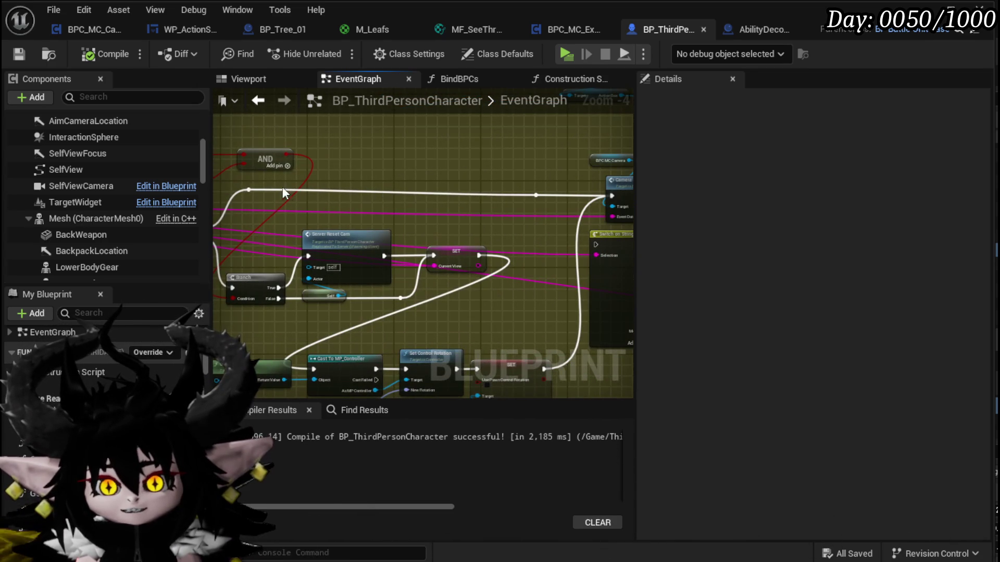
left_click_drag(236, 177, 555, 214)
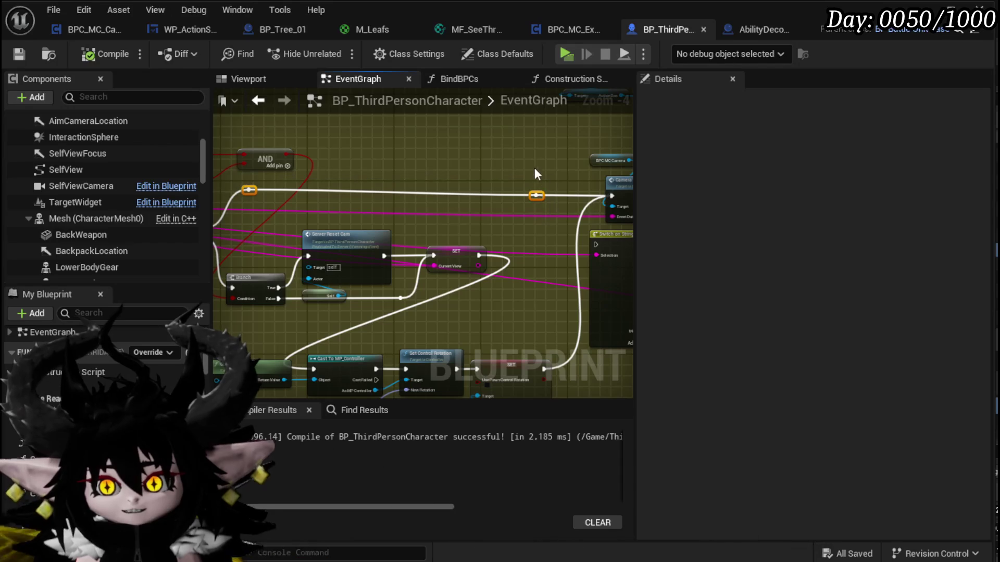
left_click(263, 181)
left_click_drag(239, 183, 557, 211)
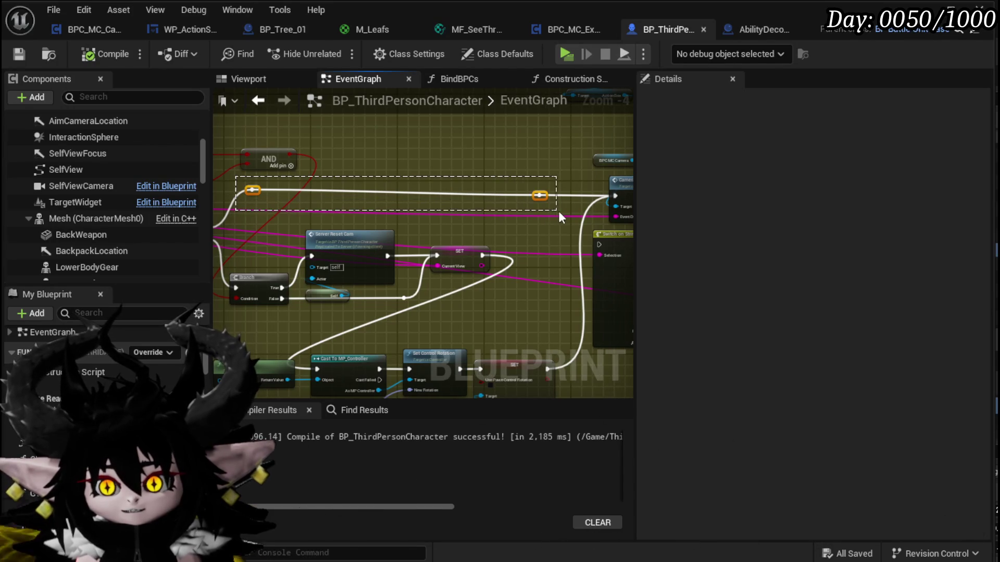
key("q")
left_click(516, 159)
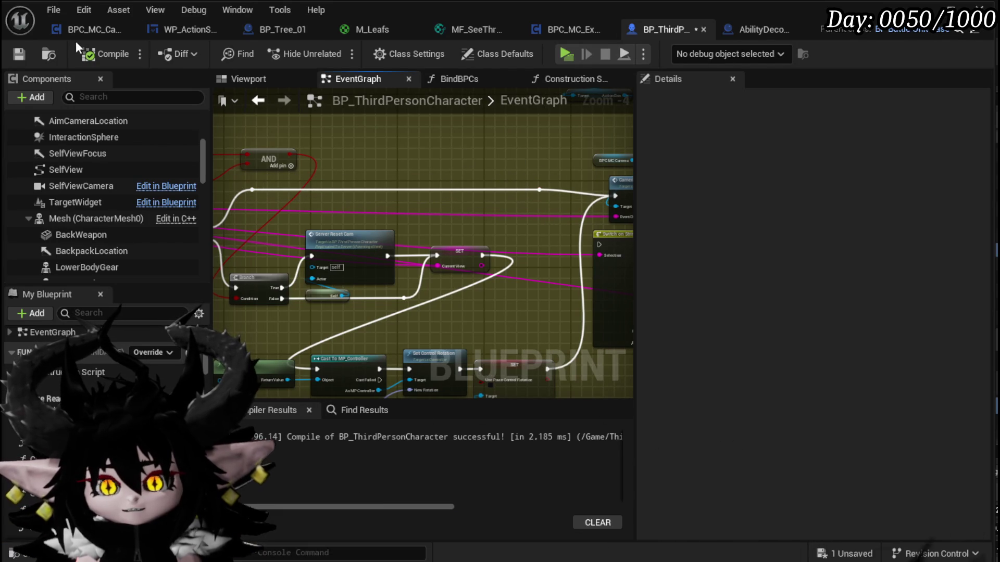
left_click(11, 56)
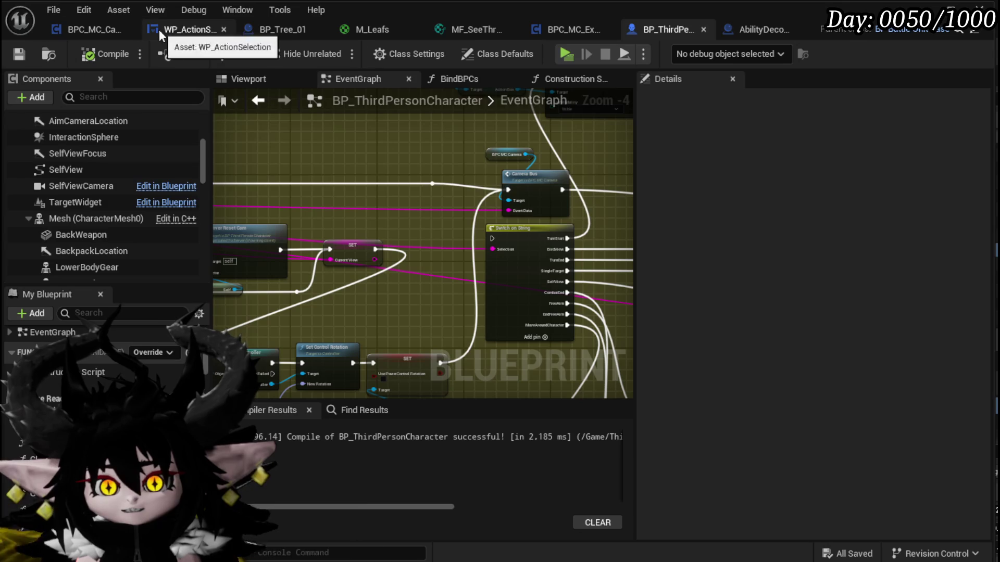
left_click(177, 32)
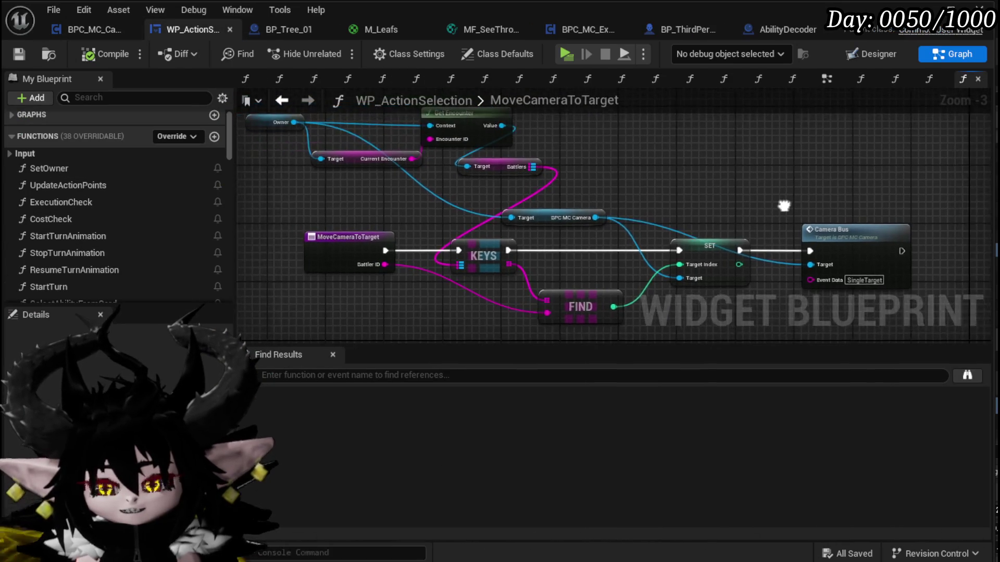
- In CameraBus, move the Get Encounter nodes left and put Get World Location beneath the Target nodes
left_click(69, 29)
scroll(422, 178, "down", 3)
scroll(343, 247, "up", 3)
mouse_move(305, 230)
left_mouse_down()
mouse_move(393, 165)
mouse_move(391, 253)
mouse_move(500, 275)
left_mouse_up()
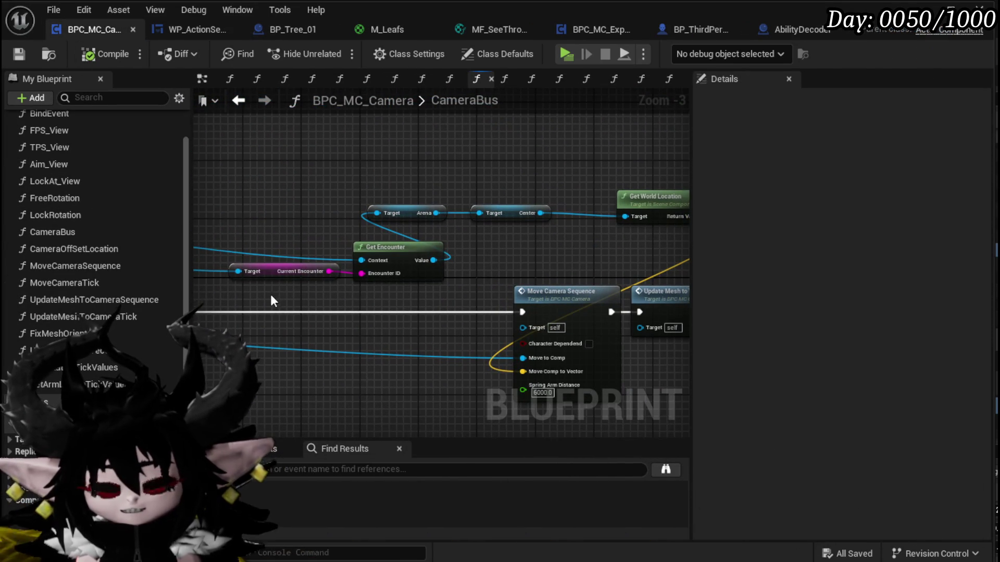
left_click_drag(271, 300, 448, 245)
mouse_move(354, 173)
left_mouse_down()
mouse_move(450, 219)
mouse_move(431, 224)
left_mouse_up()
mouse_move(615, 207)
left_mouse_down()
mouse_move(416, 257)
mouse_move(364, 213)
left_mouse_up()
- Shift Move Camera Sequence and Update Mesh to Vector right, and move Arena and Center left
left_click_drag(461, 218, 651, 307)
left_click_drag(461, 252, 506, 260)
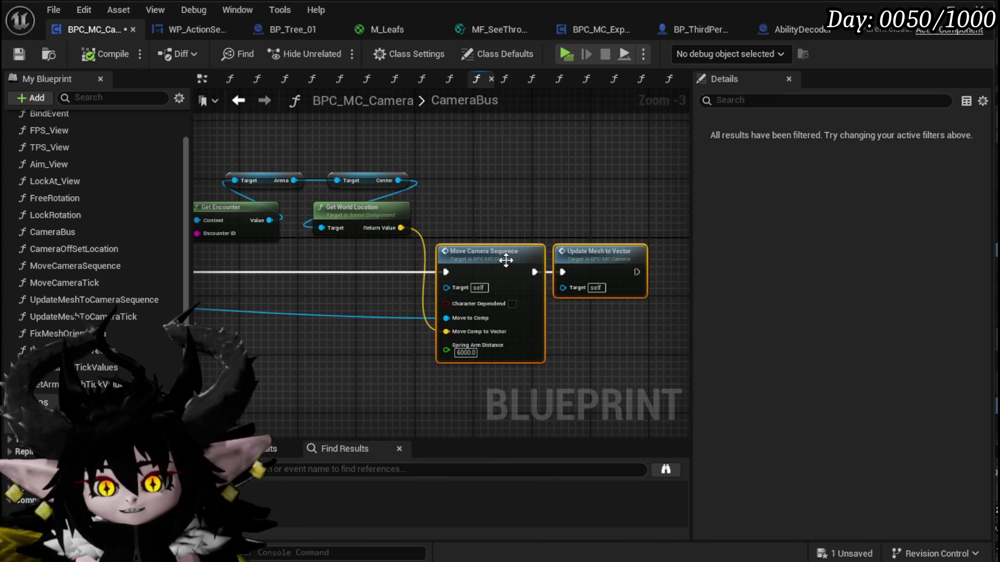
left_click(467, 227)
left_click_drag(340, 191, 439, 221)
left_click(451, 213)
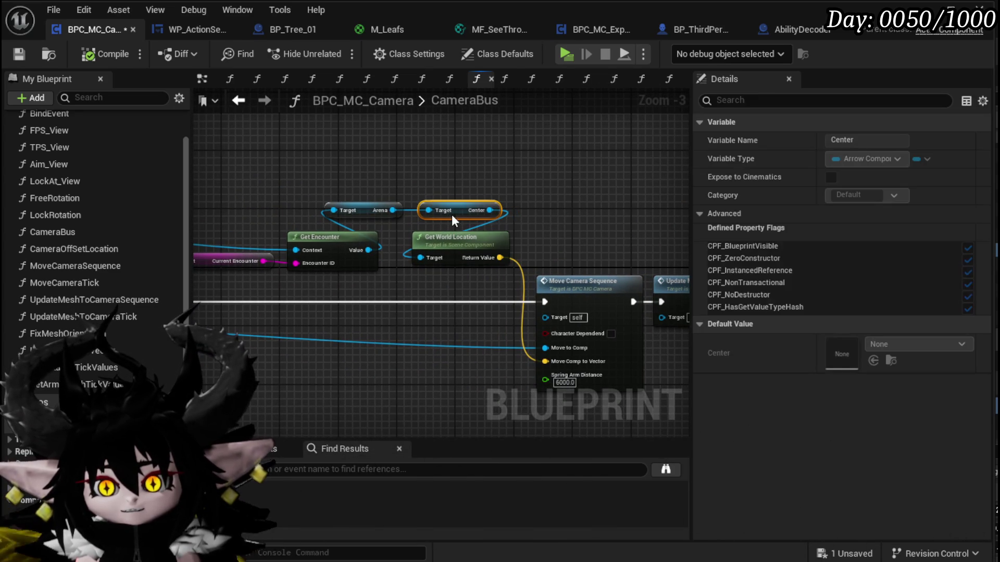
mouse_move(365, 179)
left_mouse_down()
mouse_move(445, 213)
mouse_move(425, 211)
left_mouse_up()
left_click(391, 183)
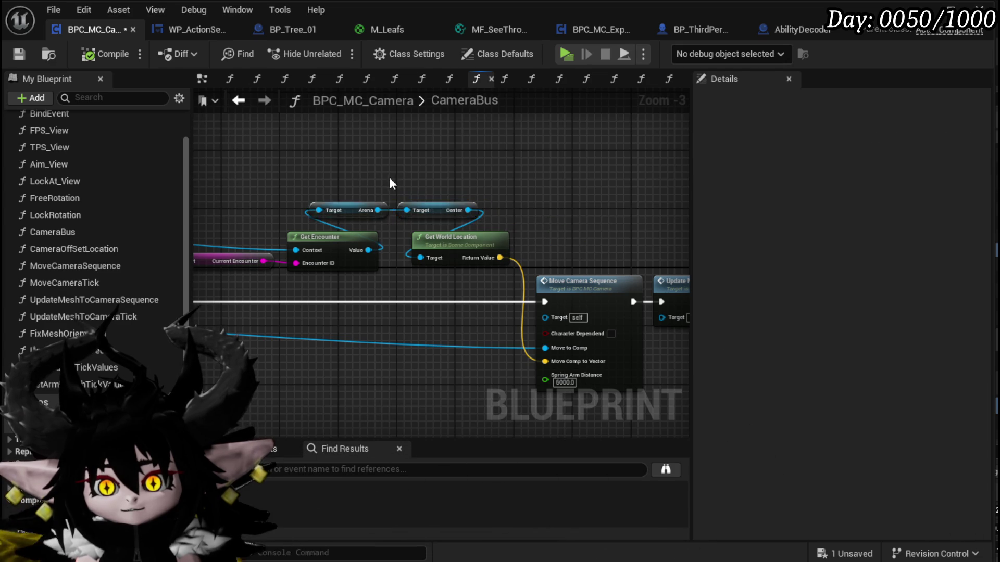
- Move the Owner node down-left and review the start of the CameraBus graph
scroll(392, 184, "down", 2)
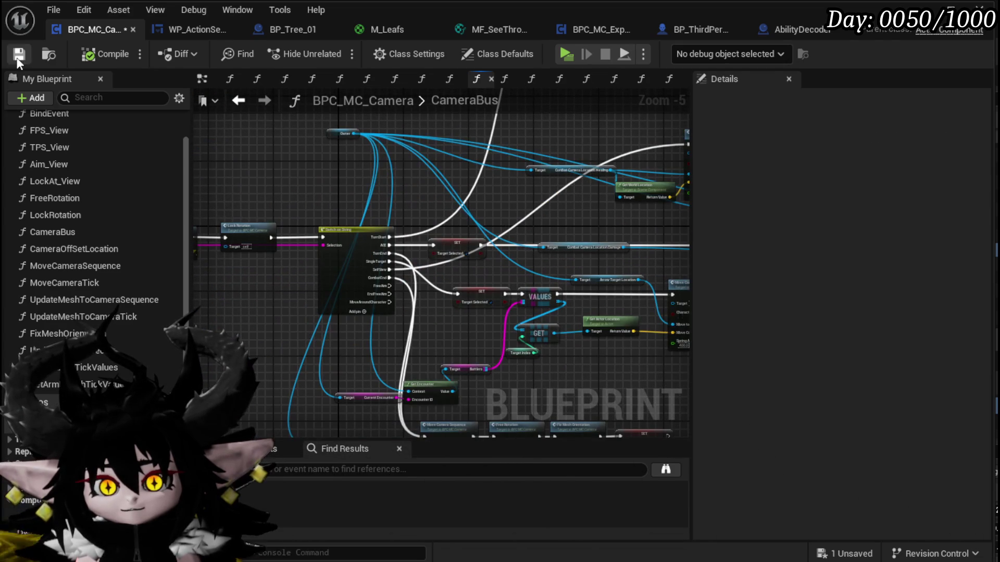
mouse_move(342, 162)
left_mouse_down()
mouse_move(273, 137)
mouse_move(225, 188)
mouse_move(215, 180)
mouse_move(230, 174)
left_mouse_up()
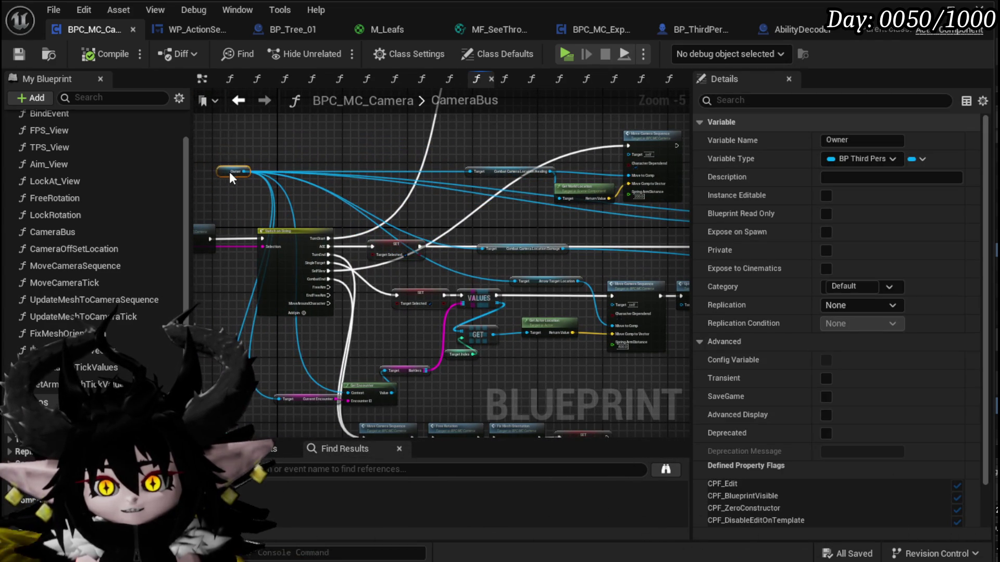
left_click(306, 143)
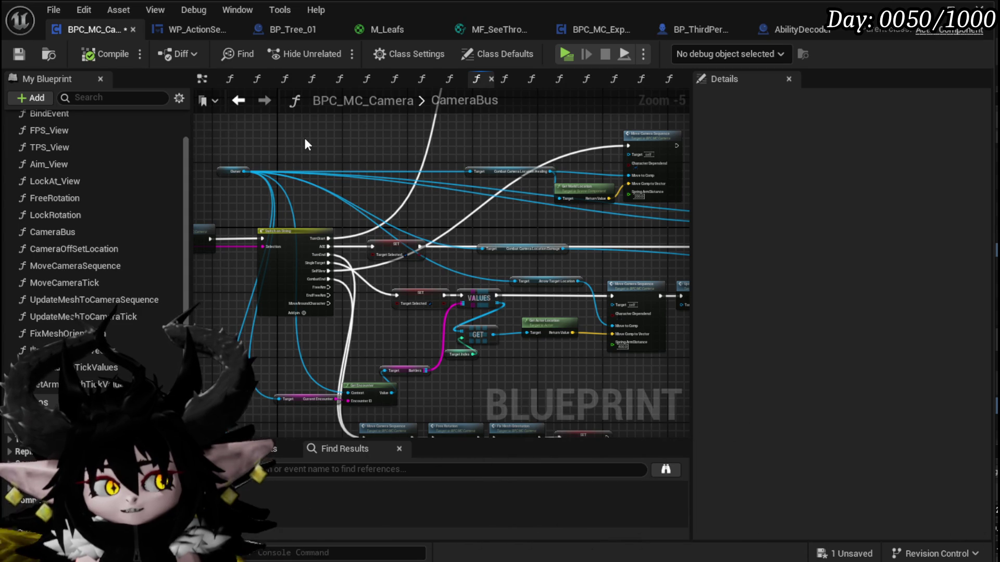
left_click_drag(306, 143, 437, 150)
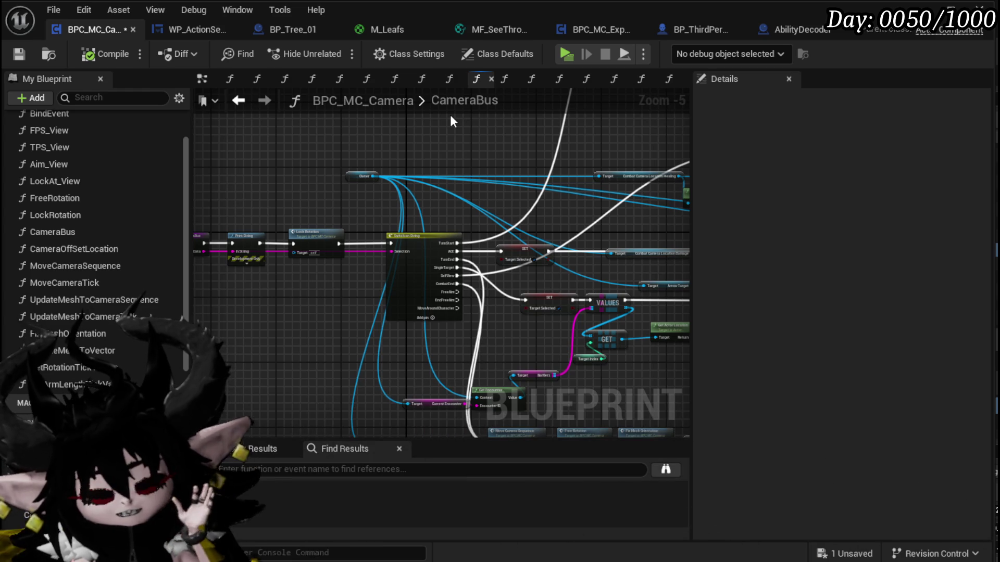
left_click_drag(467, 157, 495, 153)
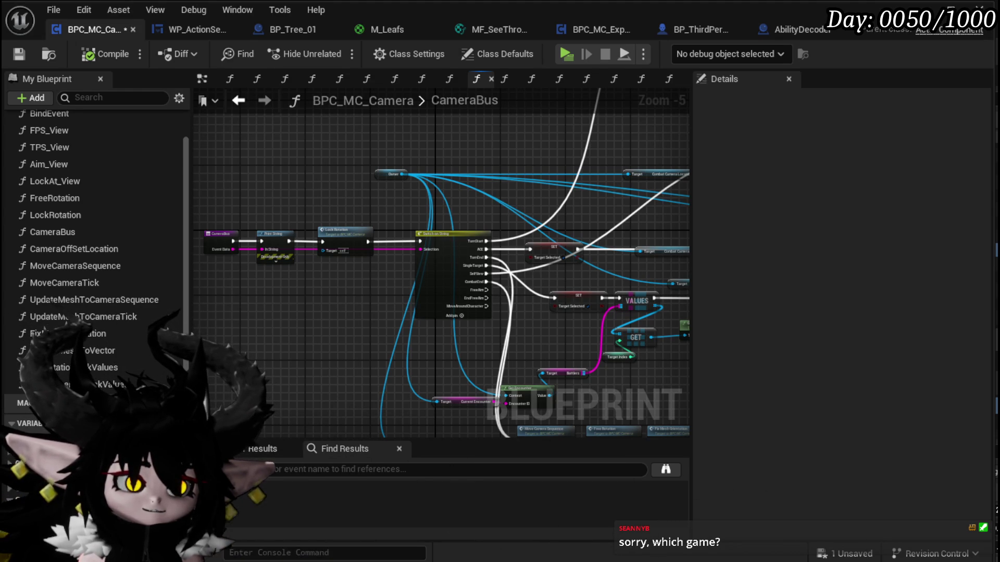
key("alt+Tab")
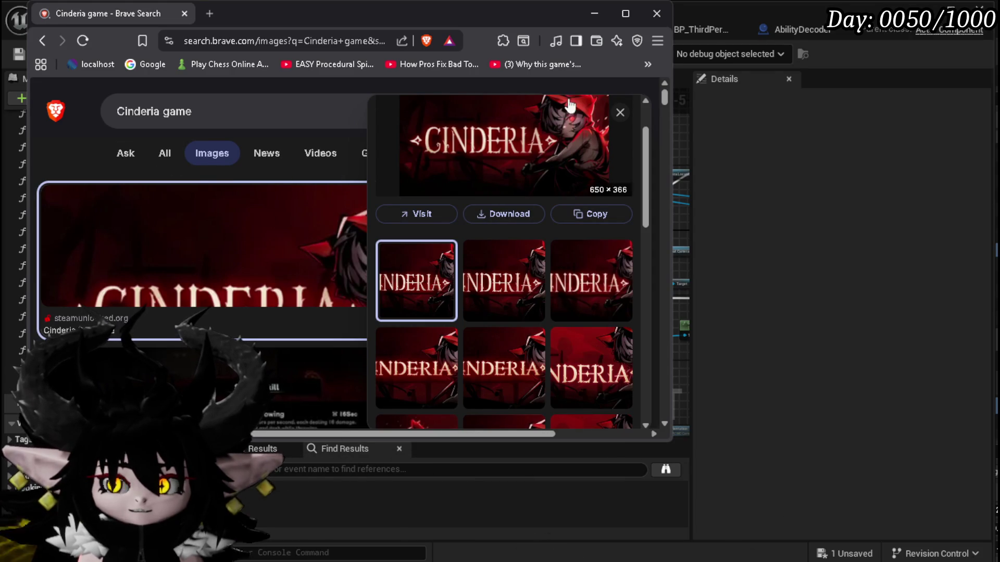
- Close the Cinderia image preview panel, then go back to the Unreal editor
left_click(620, 113)
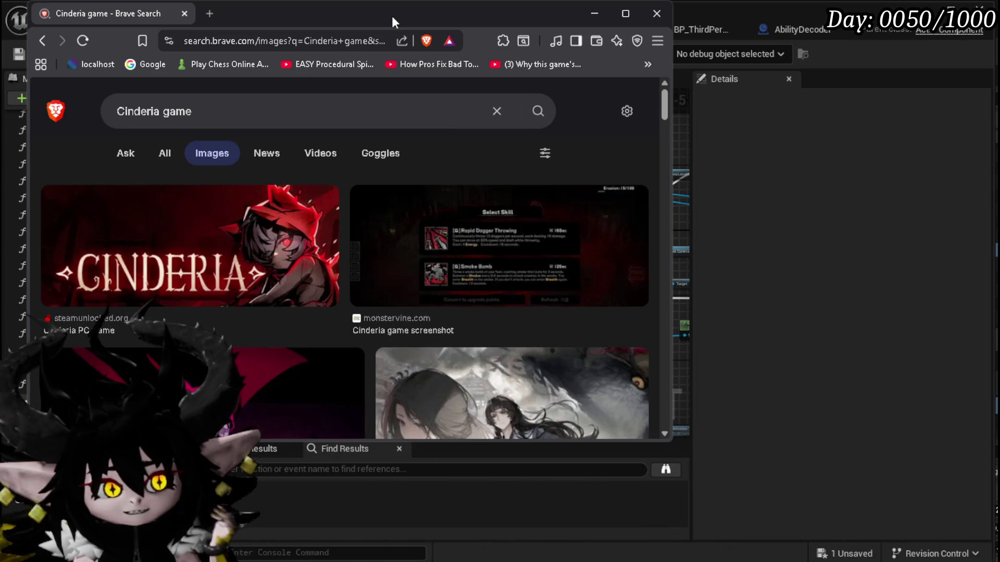
key("alt+Tab")
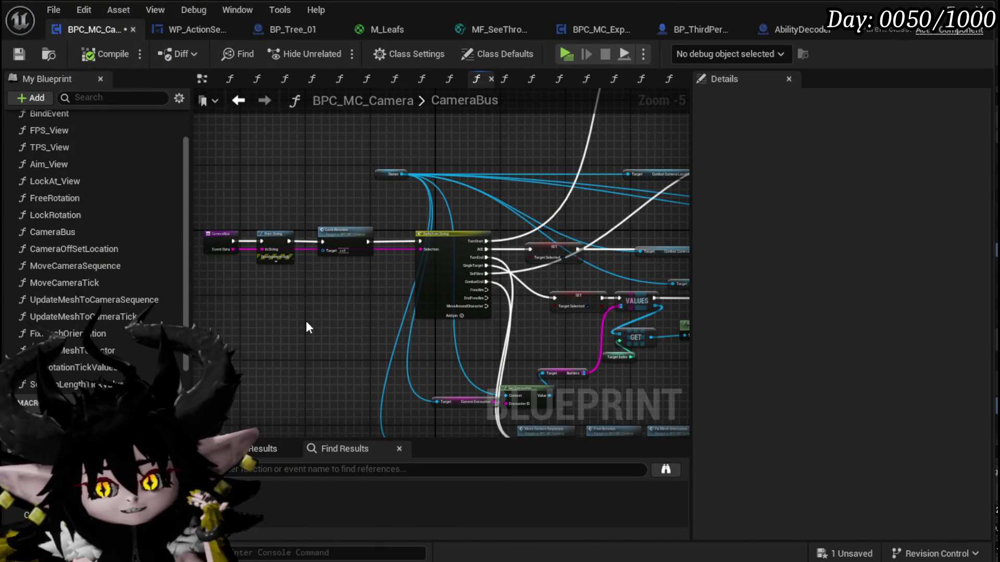
- Pan to the lower camera-sequence nodes and select the bottom row to inspect it
left_click_drag(305, 318, 259, 292)
left_click_drag(502, 346, 265, 323)
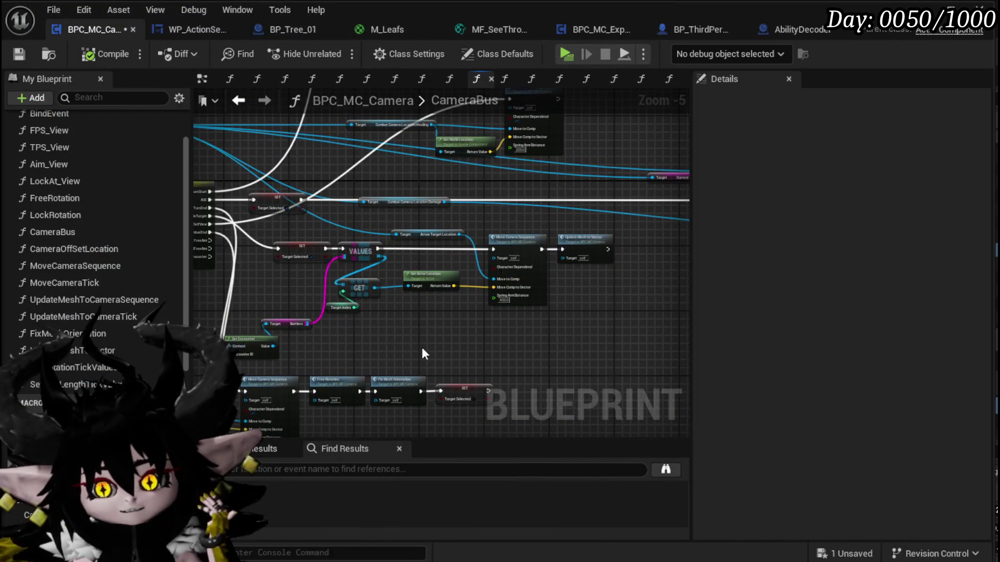
mouse_move(430, 344)
left_mouse_down()
mouse_move(470, 380)
mouse_move(489, 275)
left_mouse_up()
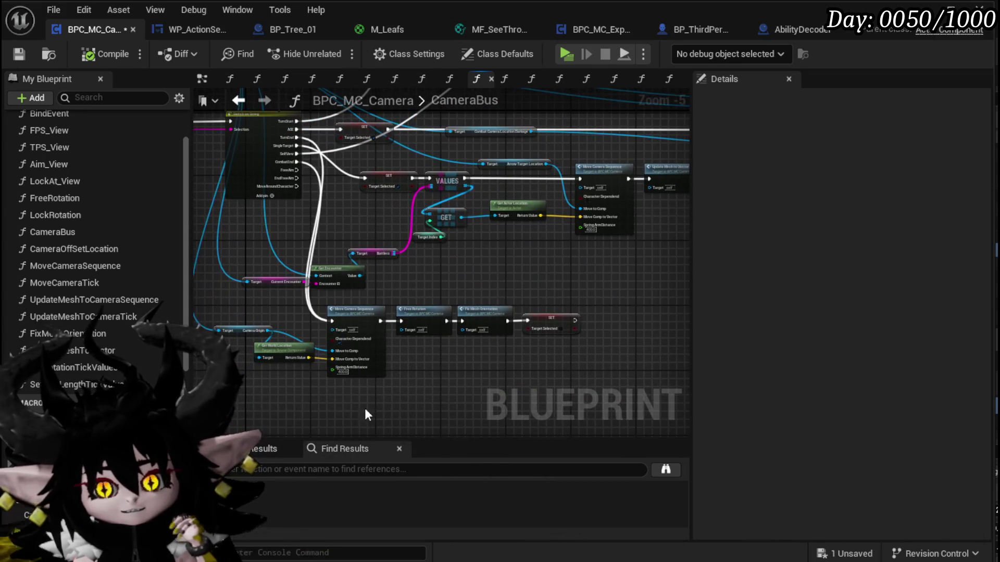
left_click_drag(330, 393, 591, 311)
mouse_move(395, 296)
left_mouse_down()
mouse_move(406, 297)
mouse_move(356, 316)
left_mouse_up()
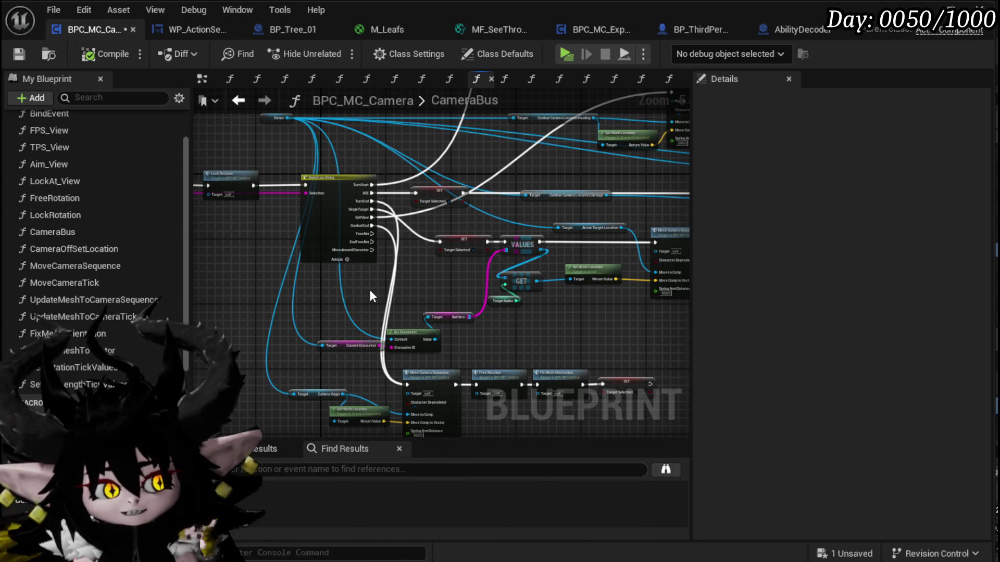
- Save BPC_MC_Camera and pan back to the starting event and upper Move Camera Sequence node
left_click(23, 59)
left_click_drag(195, 257, 324, 304)
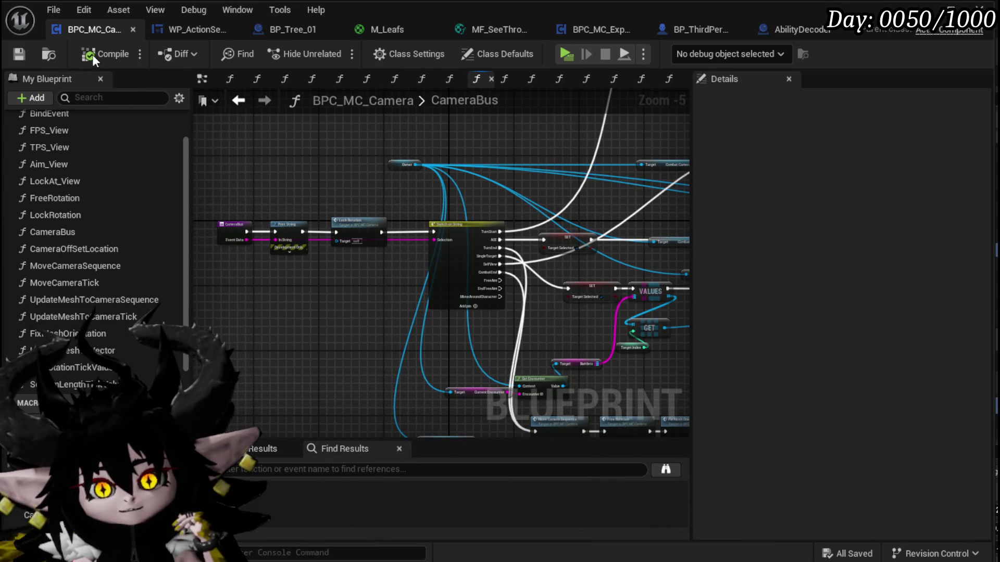
mouse_move(323, 176)
left_mouse_down()
mouse_move(296, 147)
mouse_move(397, 158)
left_mouse_up()
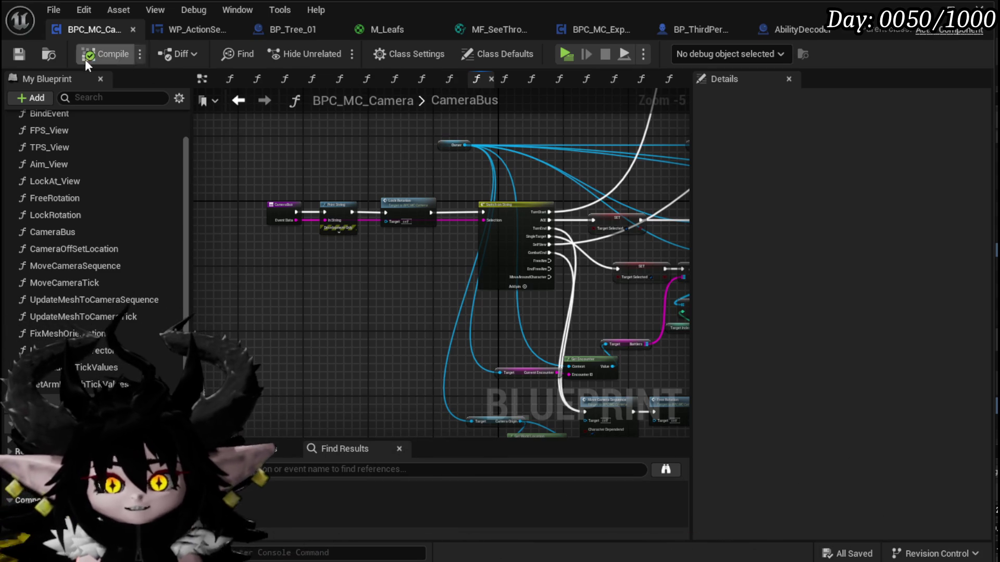
mouse_move(387, 170)
left_mouse_down()
mouse_move(392, 138)
mouse_move(323, 245)
mouse_move(569, 201)
mouse_move(452, 204)
mouse_move(501, 203)
mouse_move(380, 154)
mouse_move(523, 151)
mouse_move(465, 193)
mouse_move(521, 288)
mouse_move(311, 247)
left_mouse_up()
- Place Aim Camera Location and Owner, then move them with Get World Location beside Move Camera Sequence
scroll(311, 250, "up", 3)
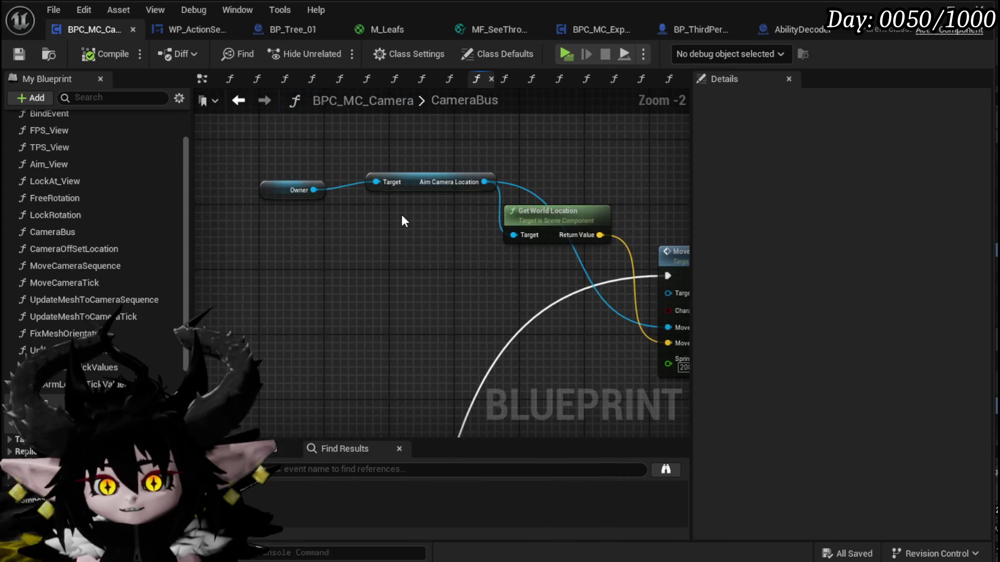
mouse_move(414, 189)
left_mouse_down()
mouse_move(467, 285)
mouse_move(548, 267)
left_mouse_up()
left_click(377, 180)
mouse_move(377, 180)
left_mouse_down()
mouse_move(477, 236)
mouse_move(371, 229)
left_mouse_up()
left_click_drag(371, 310, 334, 246)
left_click(473, 165)
left_click_drag(474, 164, 387, 259)
left_click(311, 324)
left_click_drag(277, 174, 525, 264)
left_click_drag(473, 178, 488, 202)
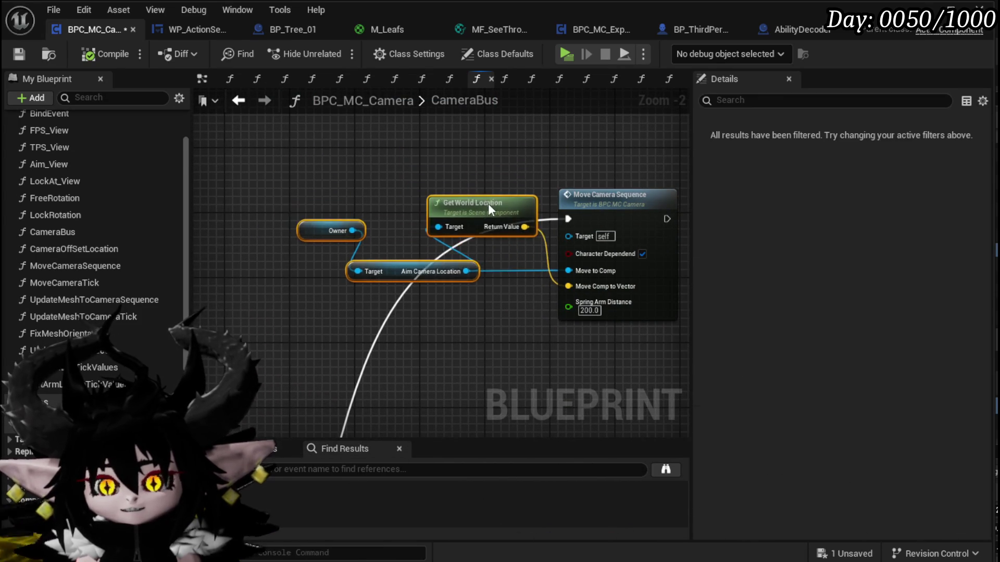
left_click_drag(370, 195, 447, 172)
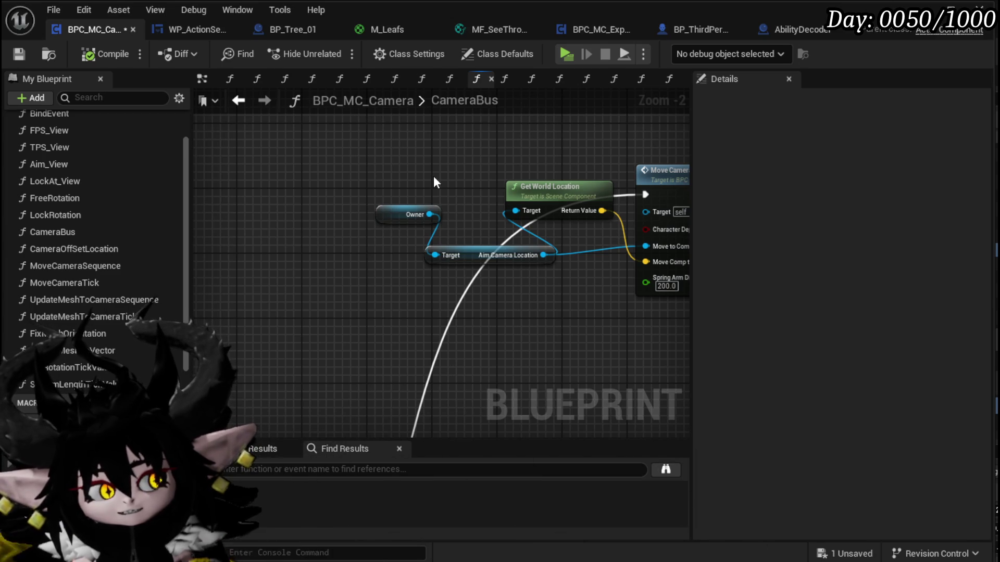
scroll(436, 182, "down", 4)
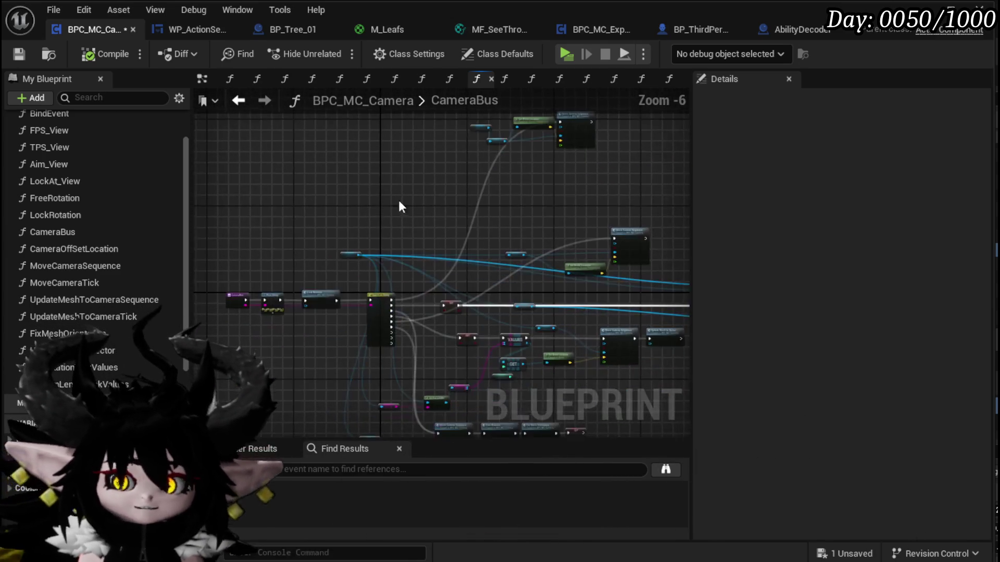
- Save BPC_MC_Camera after adjusting the CameraBus view
scroll(358, 247, "up", 4)
scroll(371, 248, "down", 3)
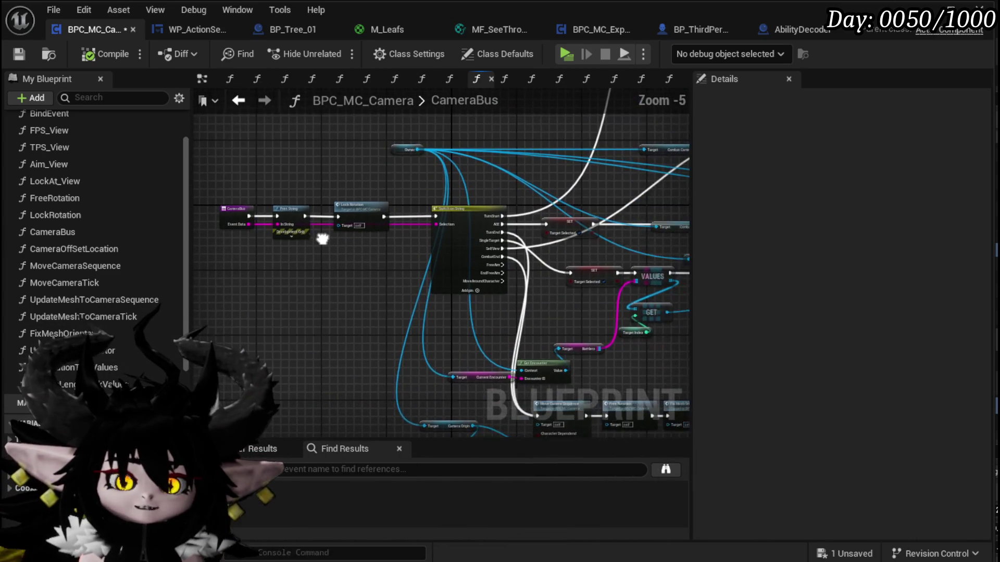
scroll(350, 247, "up", 2)
scroll(442, 208, "down", 2)
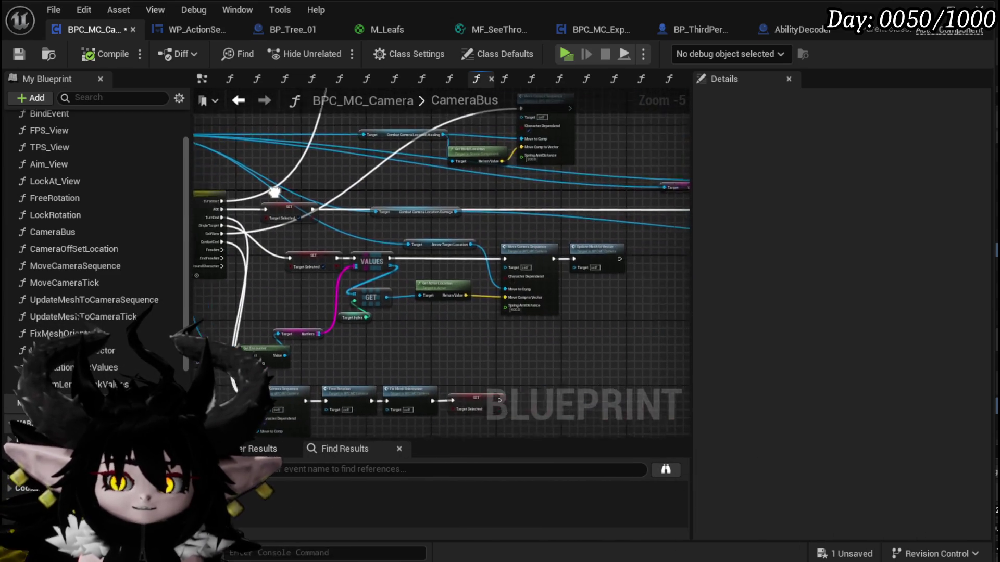
left_click_drag(498, 172, 545, 171)
left_click(19, 54)
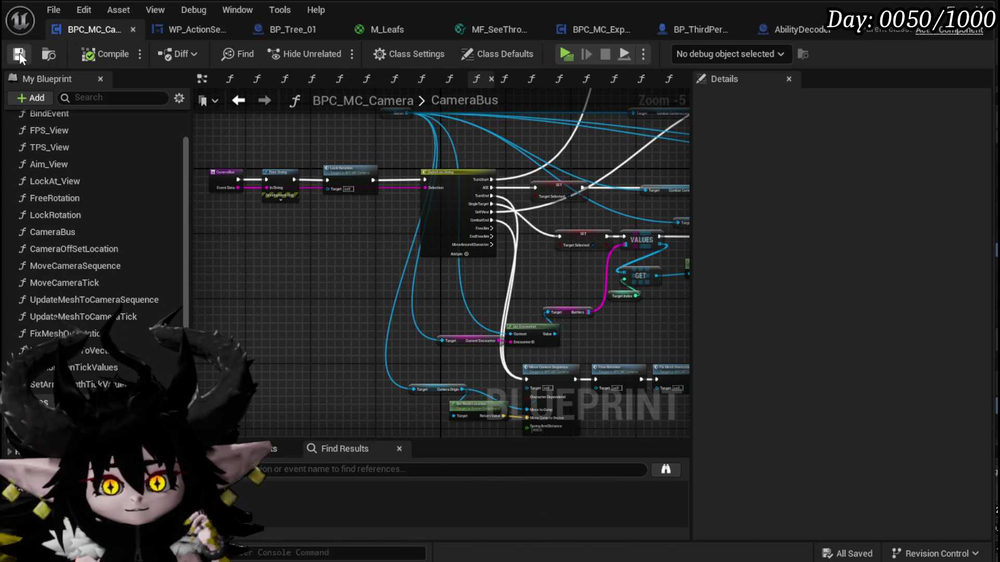
- Survey the CameraBus entry, SET, Get Encounter, Move Camera Sequence and VALUES/GET nodes
scroll(156, 292, "up", 3)
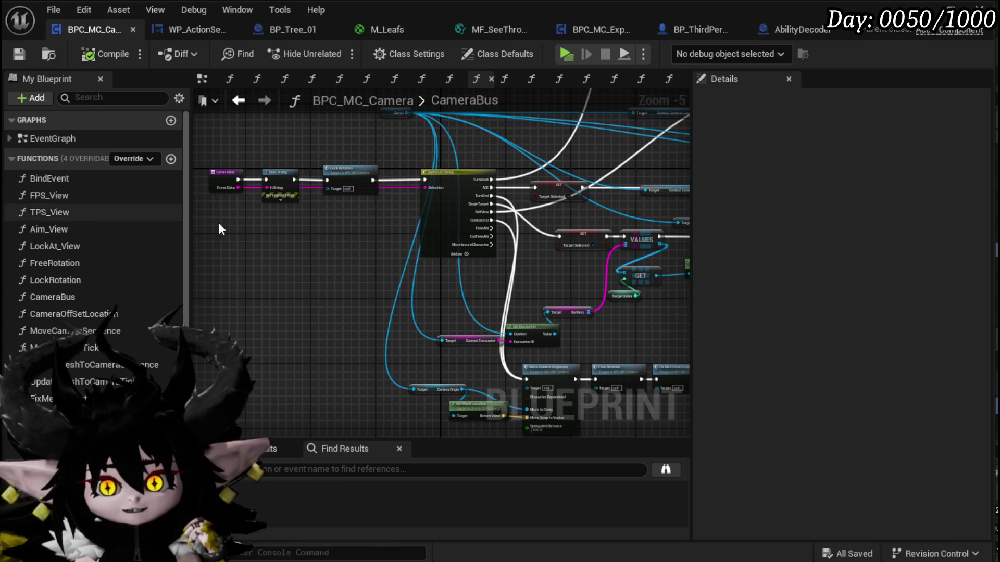
mouse_move(268, 235)
left_mouse_down()
mouse_move(307, 264)
mouse_move(296, 256)
left_mouse_up()
scroll(277, 252, "up", 2)
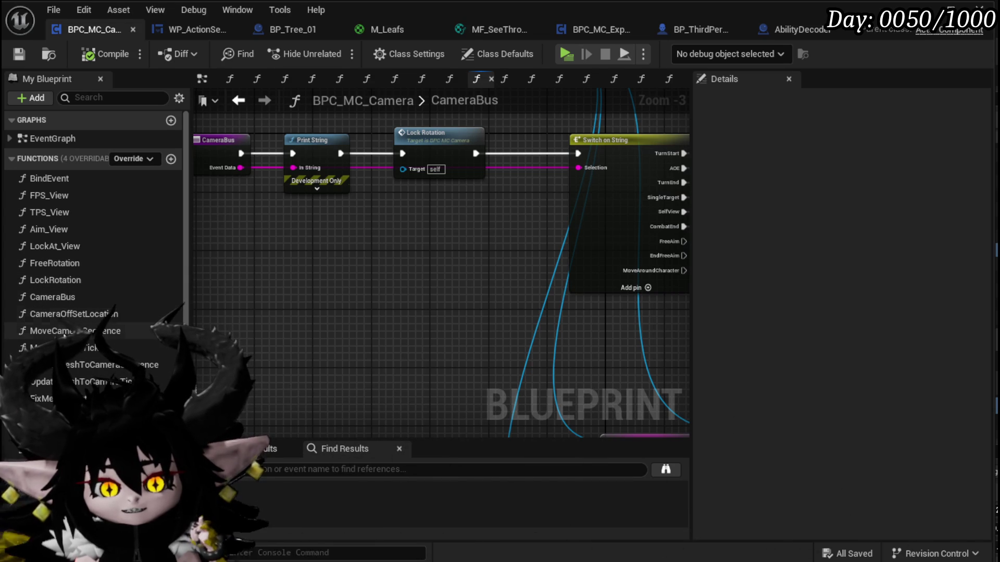
mouse_move(431, 306)
left_mouse_down()
mouse_move(239, 294)
mouse_move(531, 339)
mouse_move(456, 298)
mouse_move(273, 302)
mouse_move(270, 286)
left_mouse_up()
scroll(531, 339, "down", 1)
scroll(402, 314, "up", 1)
scroll(518, 319, "up", 2)
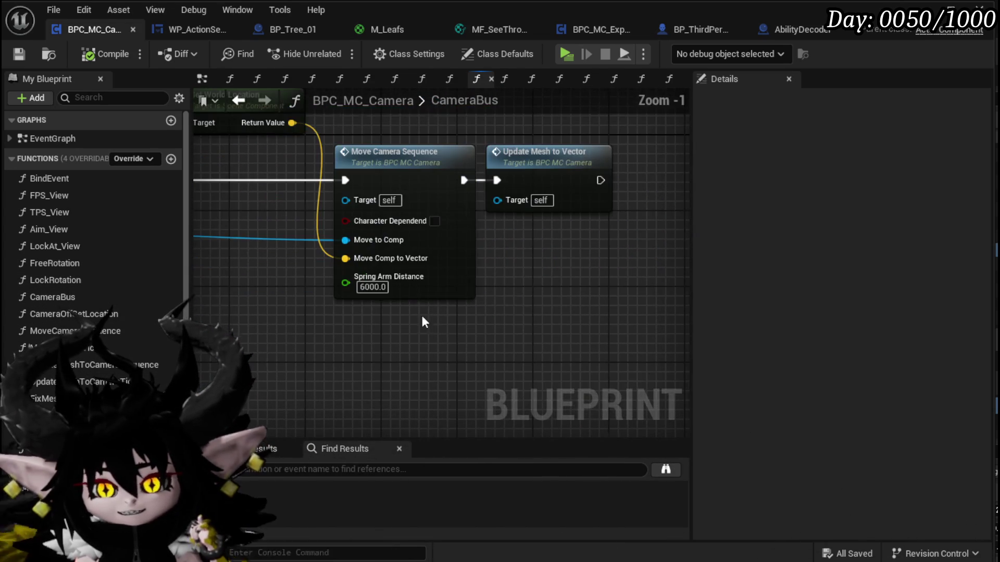
left_click_drag(517, 319, 508, 357)
scroll(508, 361, "down", 3)
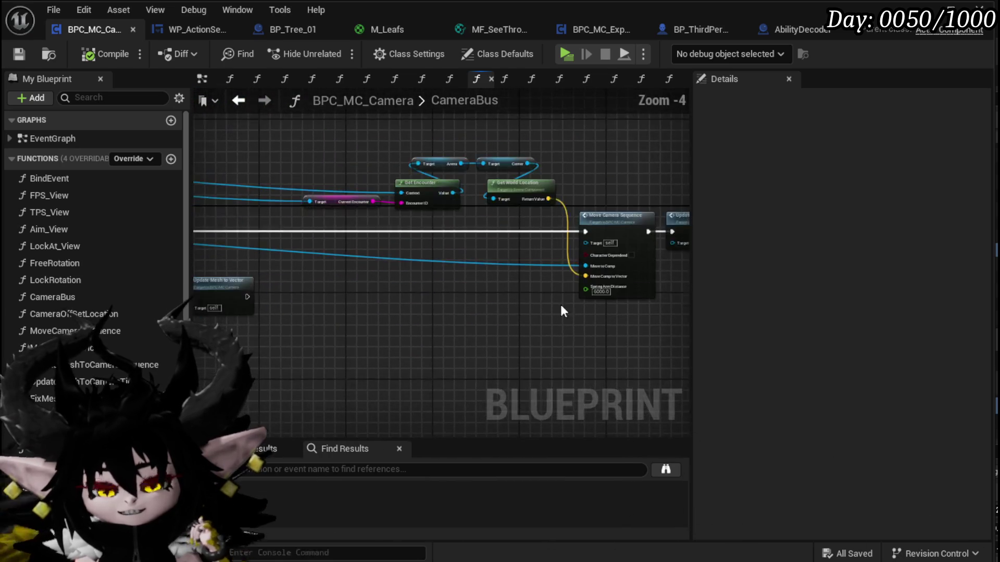
mouse_move(687, 269)
left_mouse_down()
mouse_move(434, 325)
mouse_move(582, 312)
left_mouse_up()
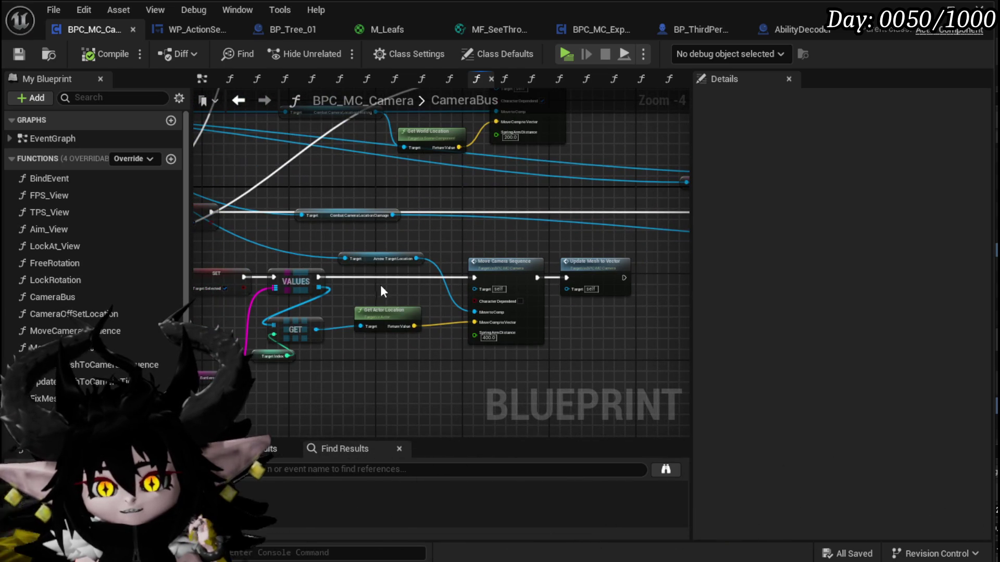
mouse_move(373, 282)
left_mouse_down()
mouse_move(473, 297)
mouse_move(599, 250)
left_mouse_up()
- Move Get Encounter and its Current Encounter getter up-left and nudge the Battlers getter into place
mouse_move(268, 394)
left_mouse_down()
mouse_move(376, 355)
mouse_move(343, 321)
mouse_move(317, 328)
left_mouse_up()
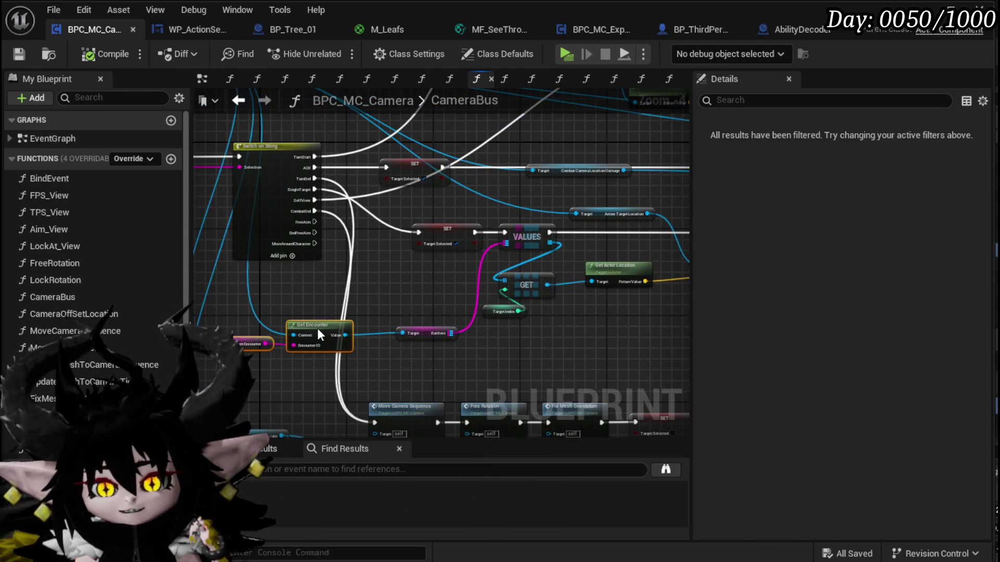
left_click(399, 305)
mouse_move(419, 335)
left_mouse_down()
mouse_move(344, 350)
mouse_move(333, 322)
mouse_move(323, 329)
left_mouse_up()
left_click(339, 321)
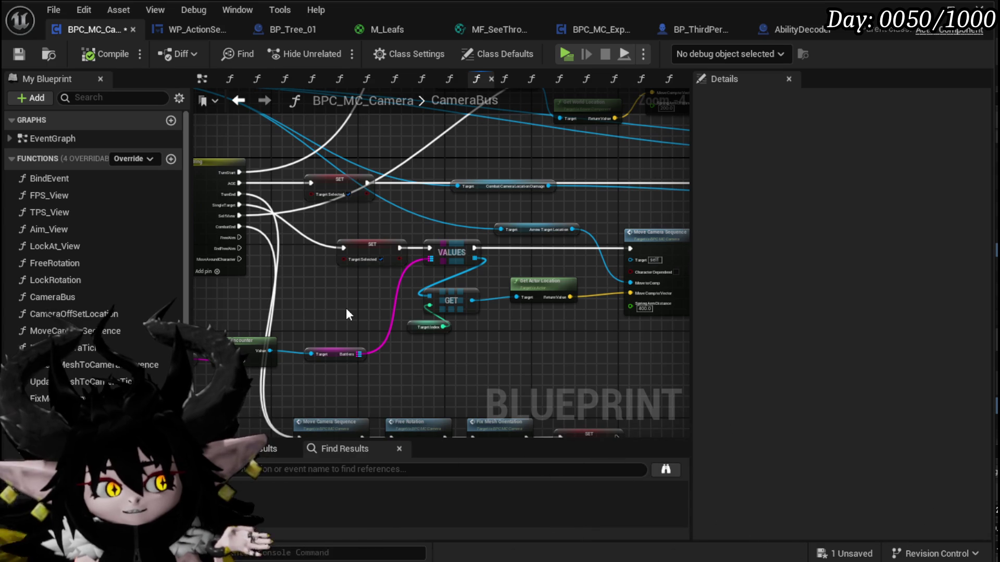
scroll(346, 308, "up", 1)
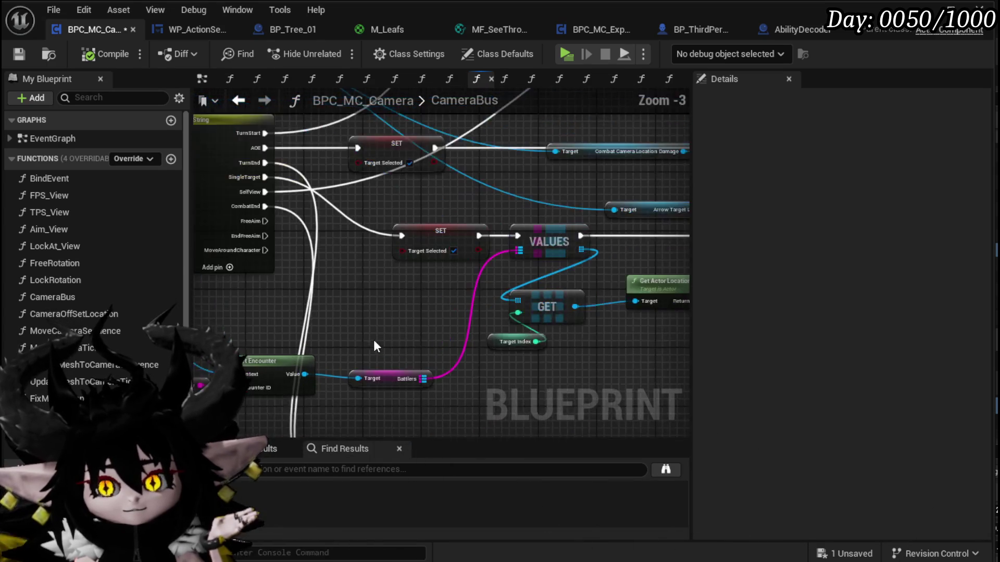
left_click_drag(427, 345, 420, 338)
left_click(430, 303)
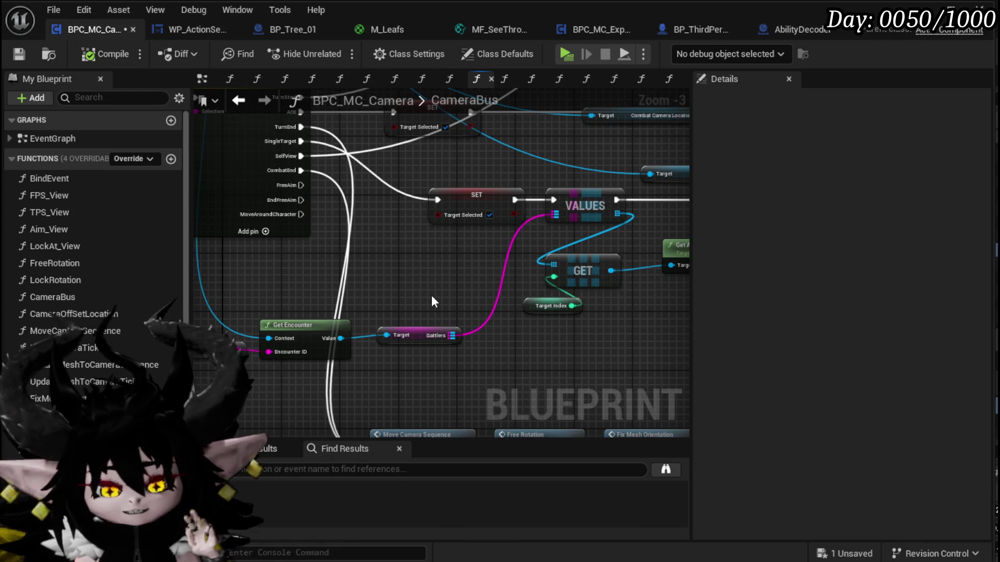
- Check the layout around Get Actor Location, SET/VALUES/GET and Switch on String
mouse_move(432, 296)
left_mouse_down()
mouse_move(405, 299)
mouse_move(389, 344)
mouse_move(436, 338)
mouse_move(276, 345)
left_mouse_up()
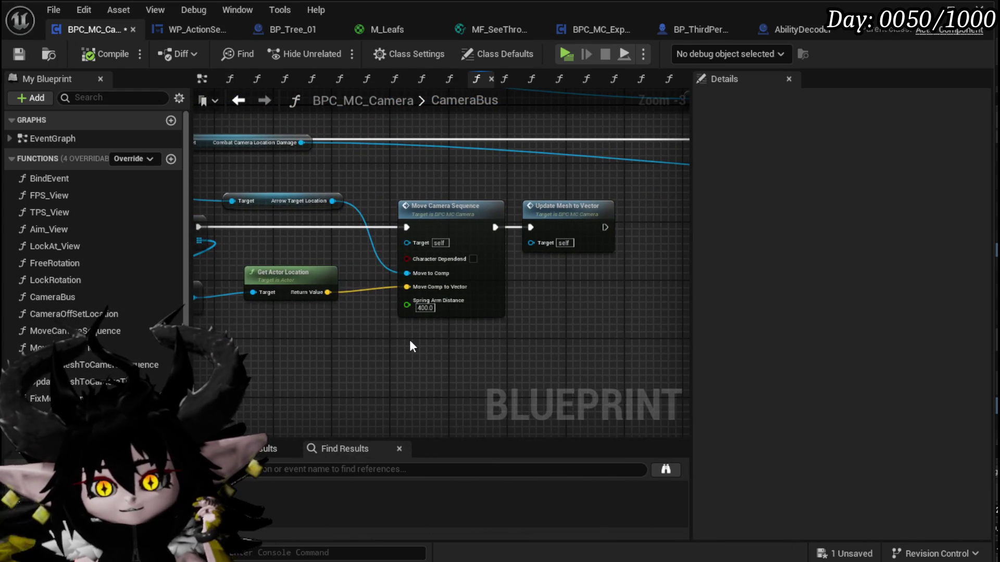
left_click_drag(392, 340, 562, 353)
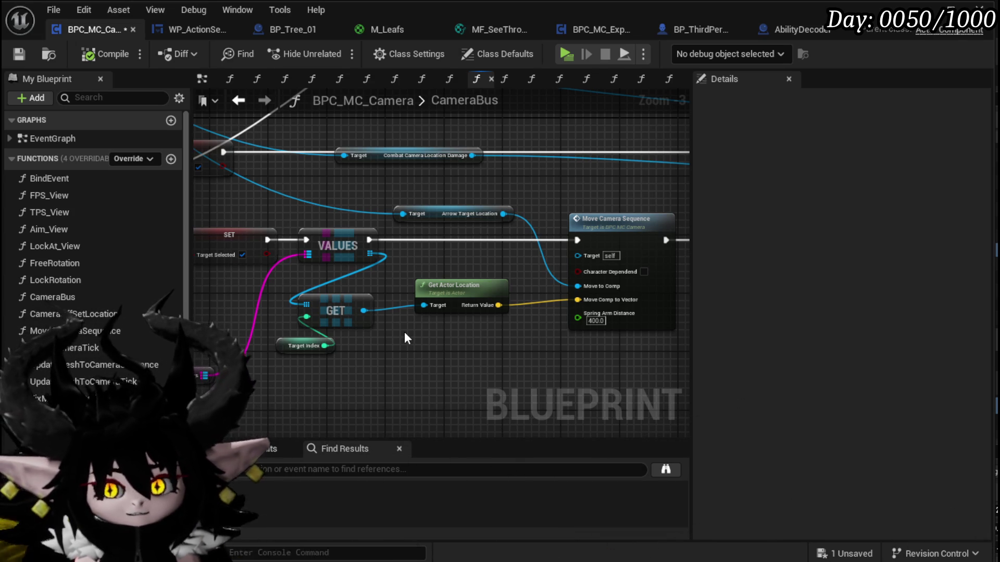
mouse_move(412, 314)
left_mouse_down()
mouse_move(439, 354)
mouse_move(592, 337)
mouse_move(697, 352)
left_mouse_up()
scroll(467, 391, "down", 2)
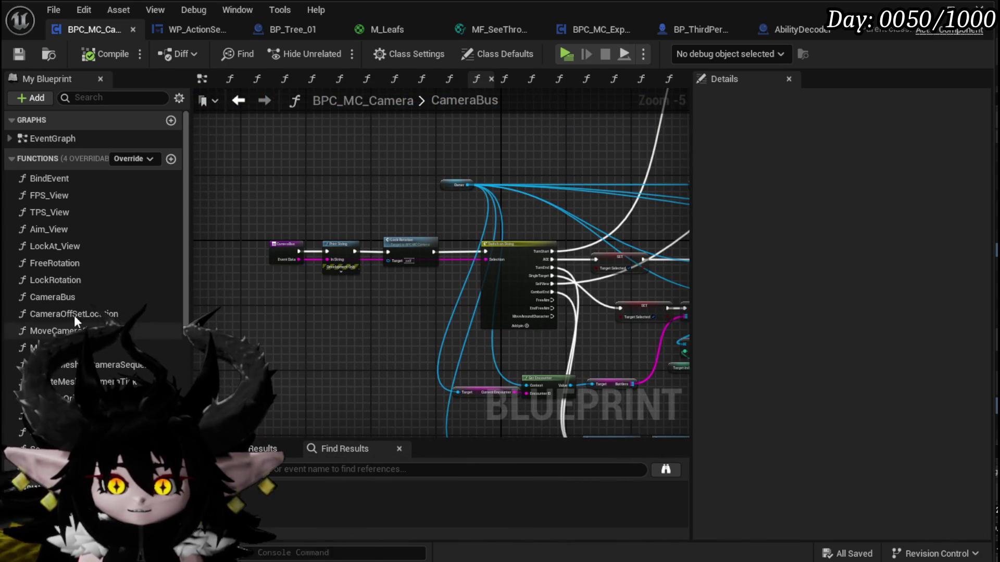
left_click(192, 30)
left_click(274, 30)
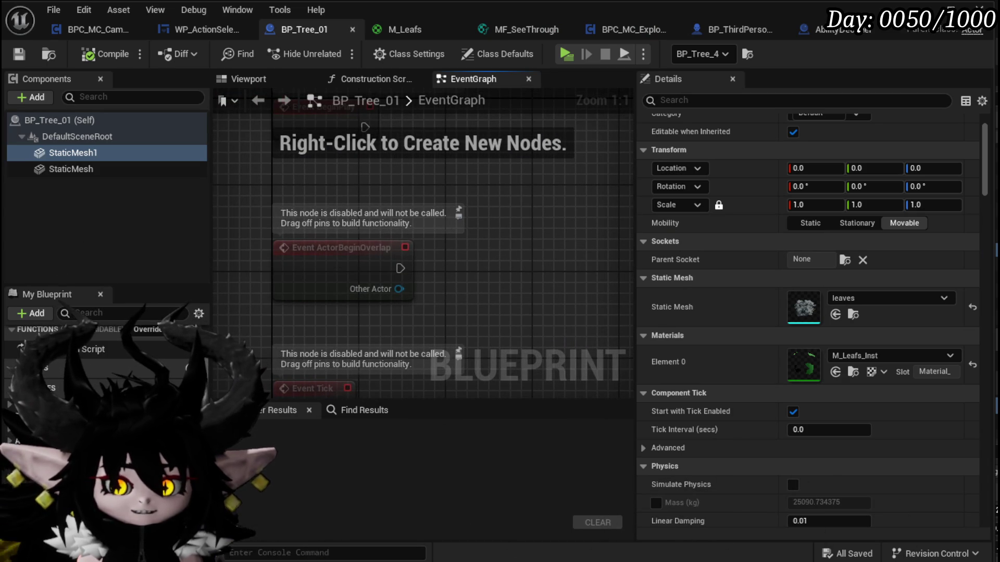
left_click(91, 29)
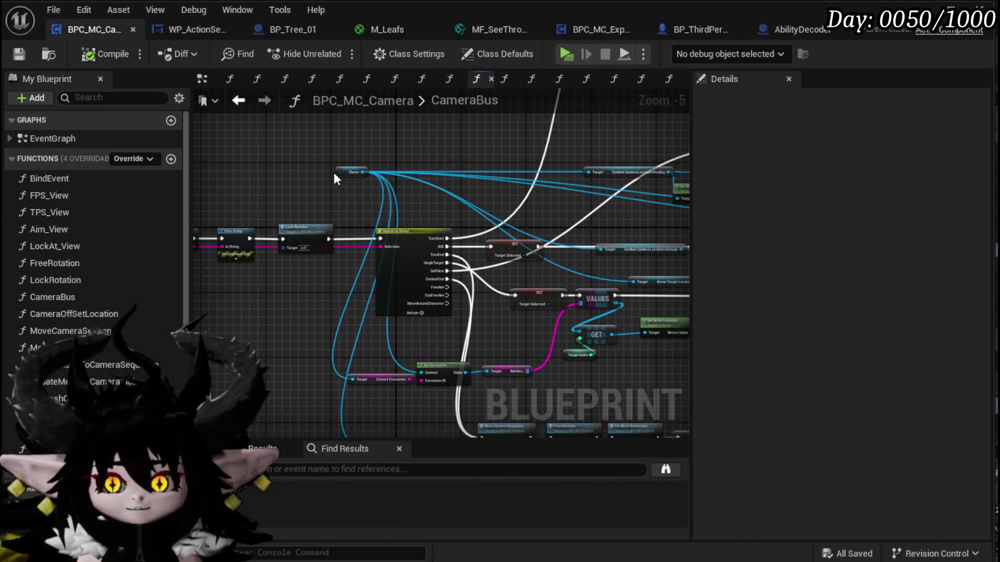
- Move the Owner node down-left near Move Camera Sequence and zoom out to view the result
left_click_drag(339, 172, 306, 188)
mouse_move(304, 265)
left_mouse_down()
mouse_move(483, 179)
mouse_move(345, 205)
mouse_move(355, 216)
mouse_move(276, 182)
mouse_move(425, 224)
mouse_move(395, 257)
mouse_move(362, 256)
left_mouse_up()
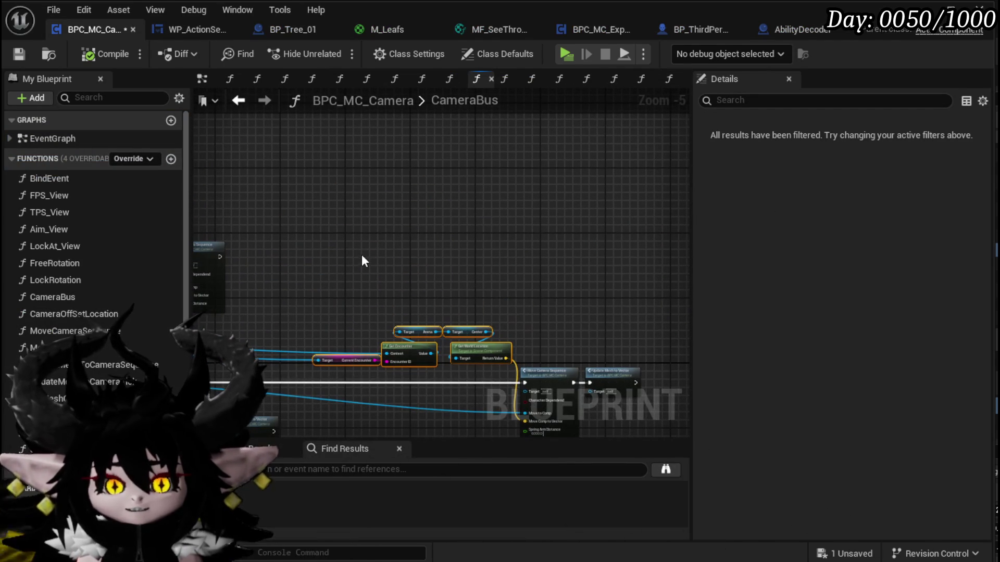
left_click(399, 242)
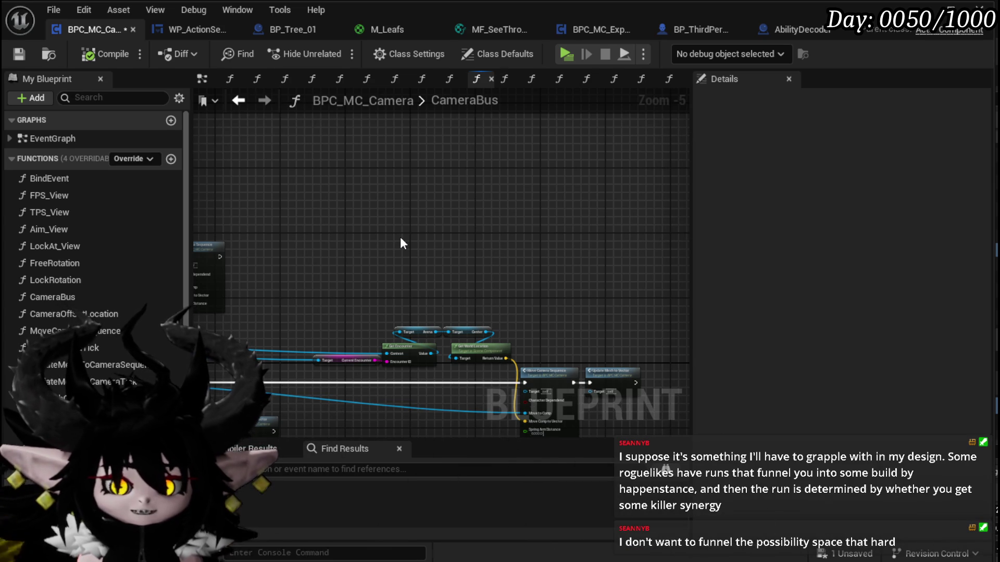
scroll(400, 237, "down", 1)
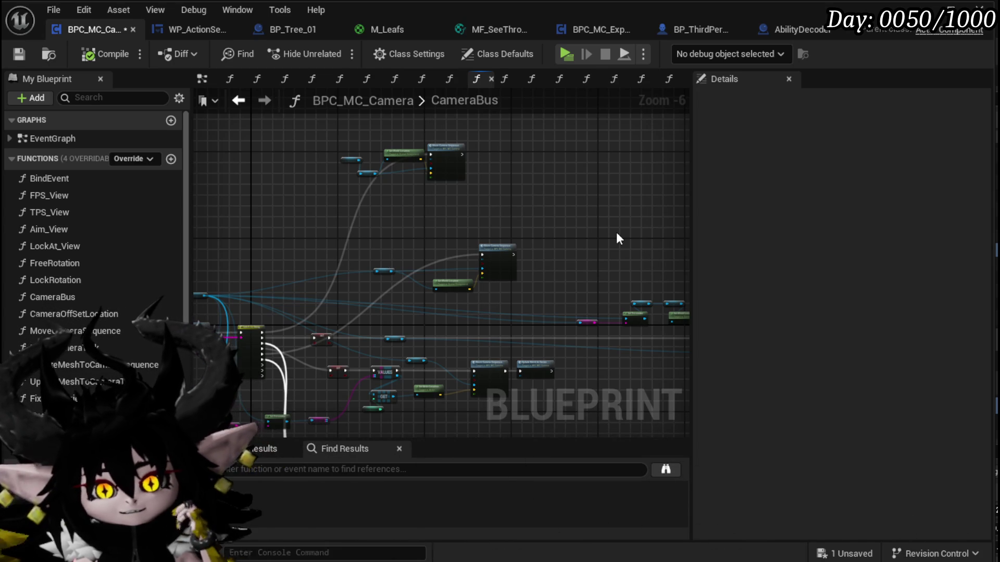
scroll(589, 217, "down", 1)
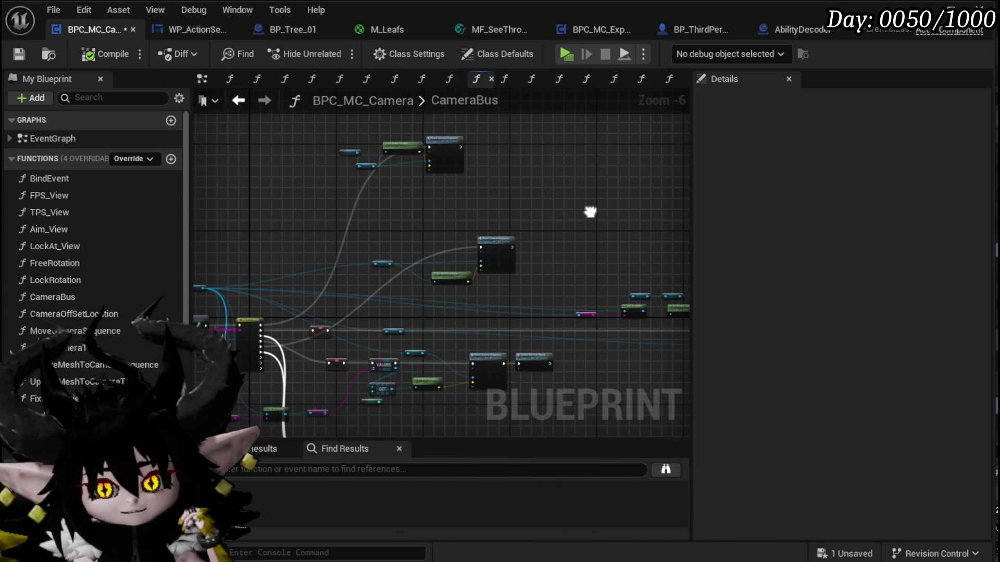
- Recentre the CameraBus overview and save BPC_MC_Camera
left_click_drag(509, 259, 472, 227)
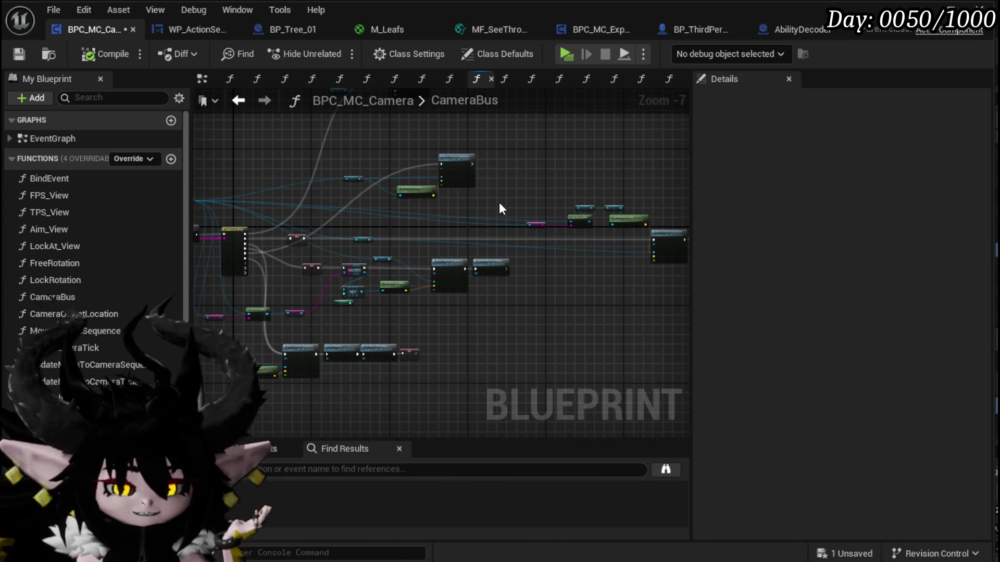
left_click_drag(489, 201, 546, 192)
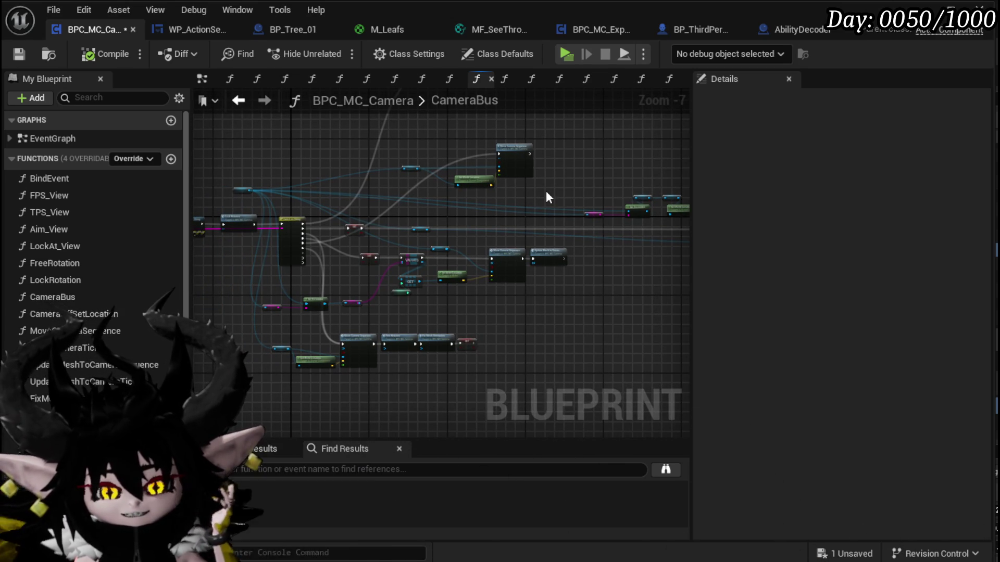
left_click_drag(540, 196, 538, 203)
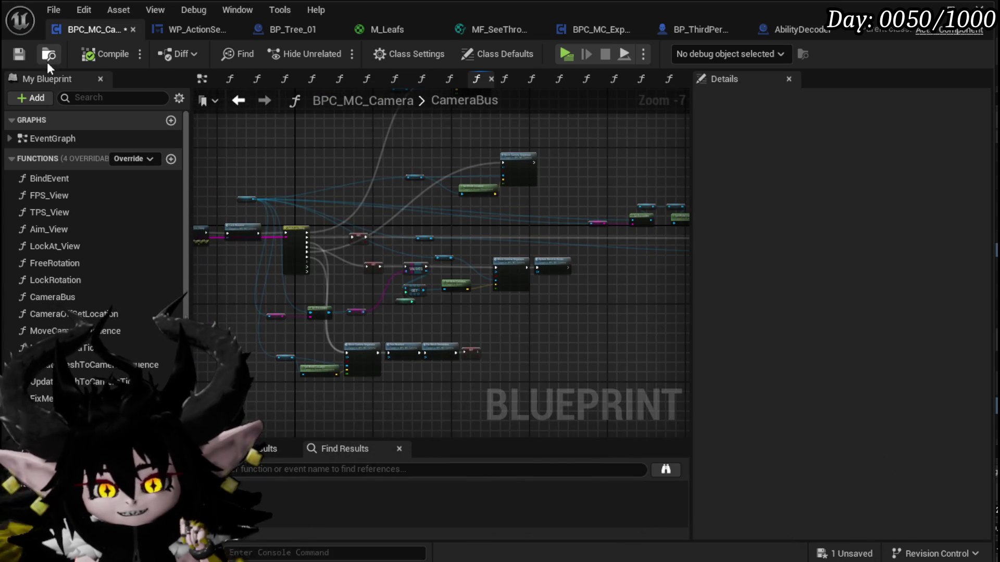
left_click(30, 62)
scroll(337, 196, "up", 4)
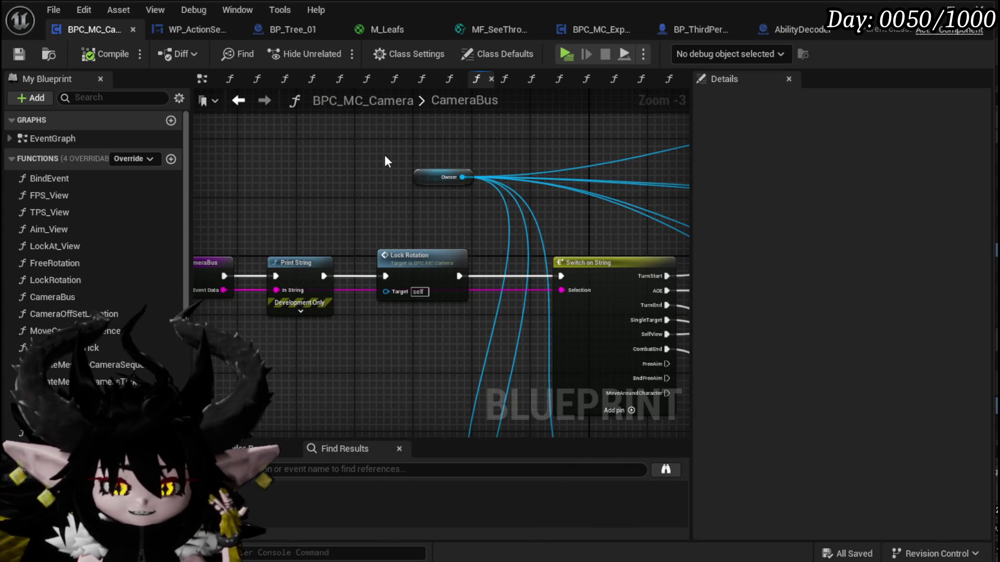
- Move the Combat Camera Location getter left and raise the Move Camera Sequence node
left_click_drag(367, 192, 334, 185)
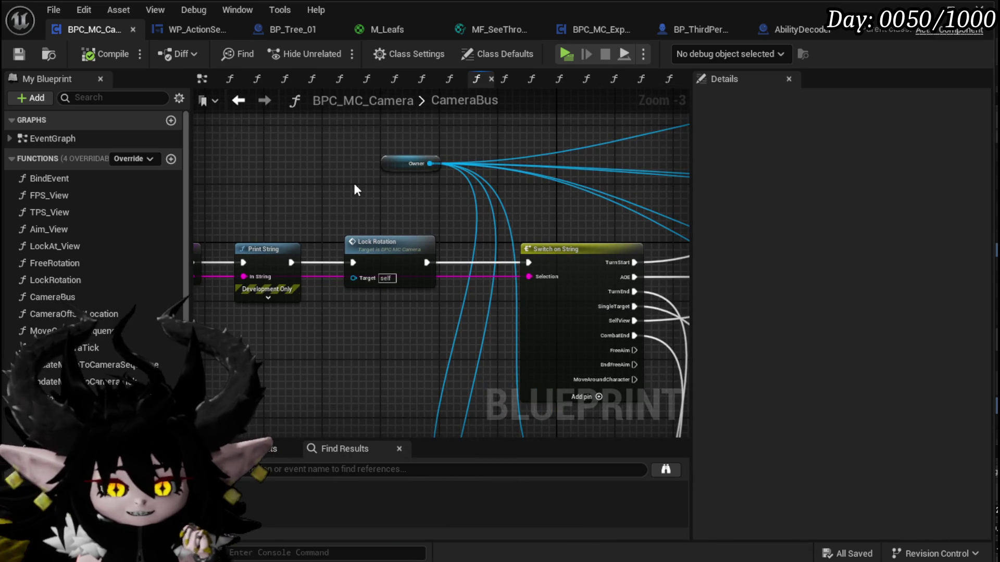
scroll(353, 182, "down", 2)
mouse_move(393, 161)
left_mouse_down()
mouse_move(289, 173)
mouse_move(383, 261)
left_mouse_up()
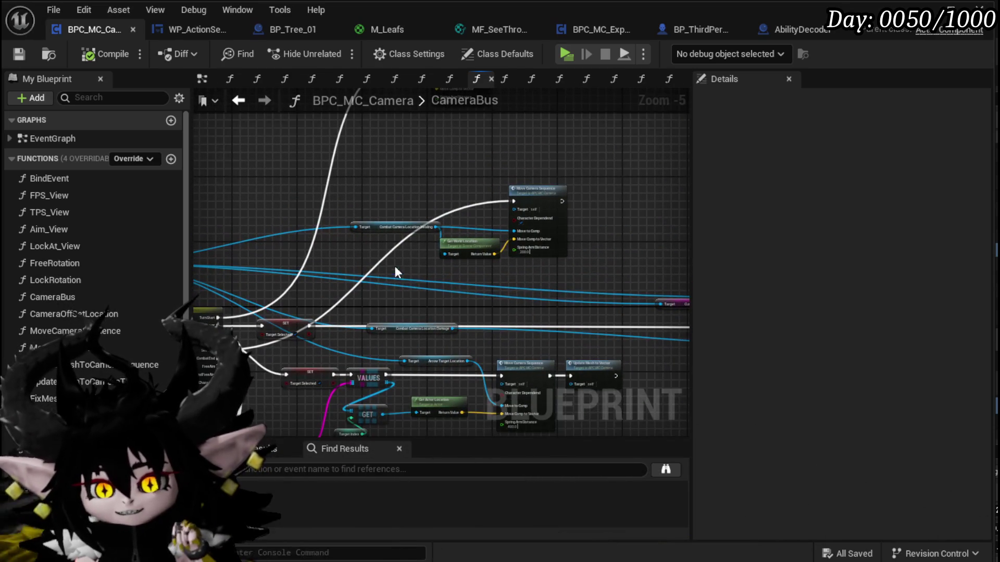
left_click_drag(398, 227, 373, 227)
mouse_move(548, 195)
left_mouse_down()
mouse_move(548, 184)
mouse_move(560, 319)
left_mouse_up()
- Reposition the Owner node up and to the left near Switch on String
mouse_move(297, 248)
left_mouse_down()
mouse_move(397, 223)
mouse_move(457, 163)
mouse_move(362, 163)
left_mouse_up()
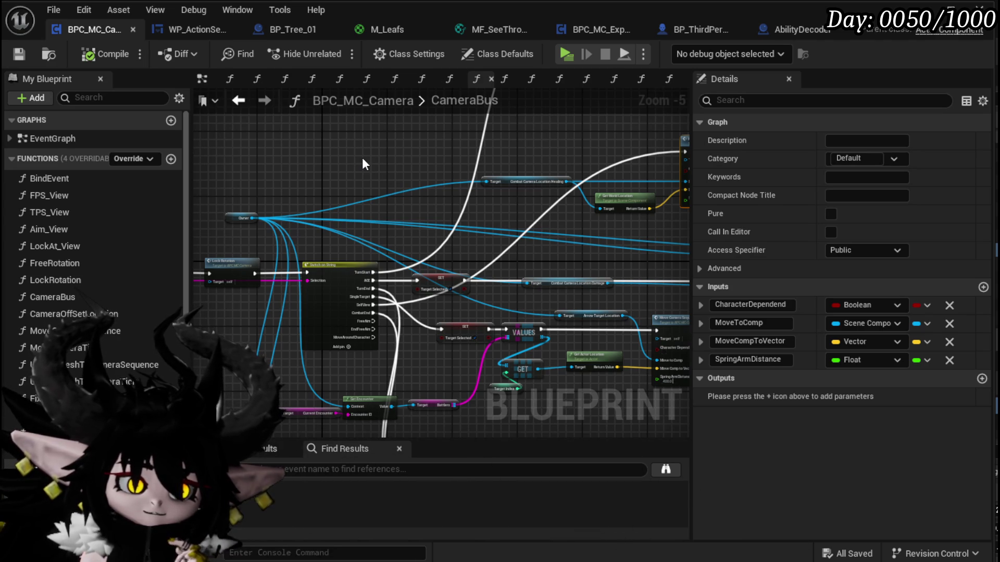
left_click_drag(355, 163, 404, 166)
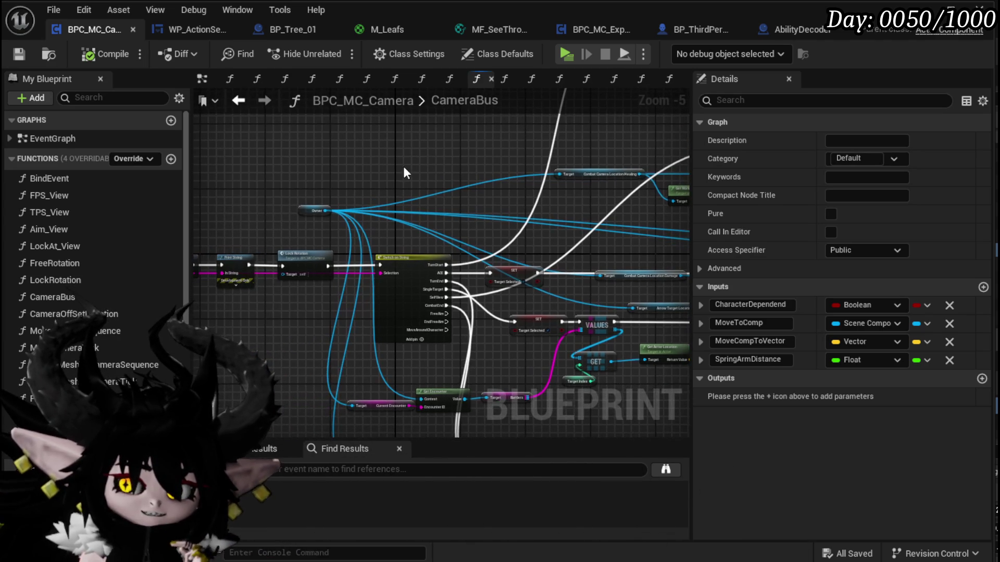
mouse_move(296, 211)
left_mouse_down()
mouse_move(269, 172)
mouse_move(333, 219)
mouse_move(408, 307)
mouse_move(333, 261)
left_mouse_up()
left_click(298, 164)
scroll(333, 261, "up", 2)
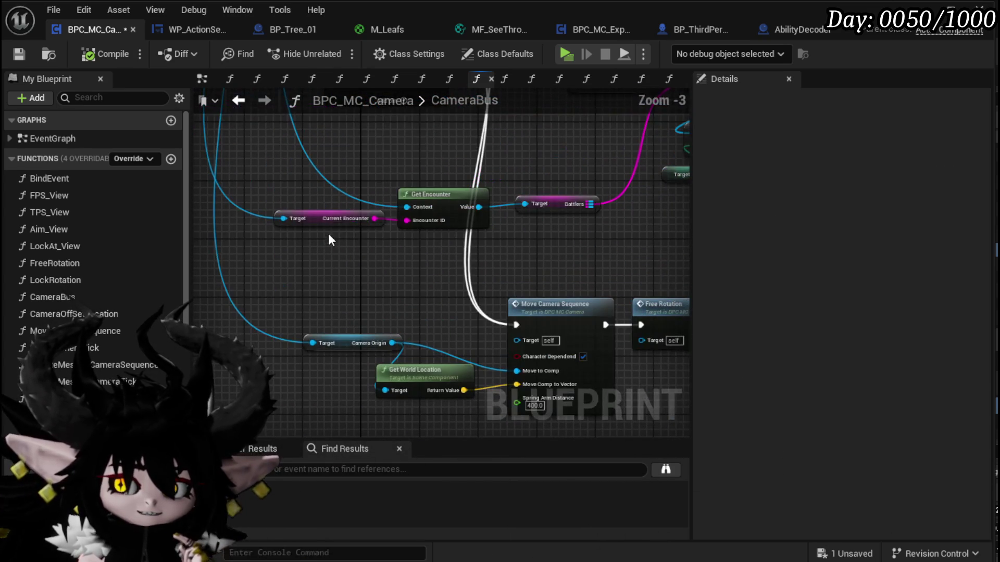
- Move the Current Encounter getter below Get Encounter, then look over the lower node row
mouse_move(326, 225)
left_mouse_down()
mouse_move(402, 265)
mouse_move(384, 251)
left_mouse_up()
mouse_move(409, 297)
left_mouse_down()
mouse_move(397, 248)
mouse_move(320, 380)
mouse_move(409, 342)
left_mouse_up()
left_click(414, 282)
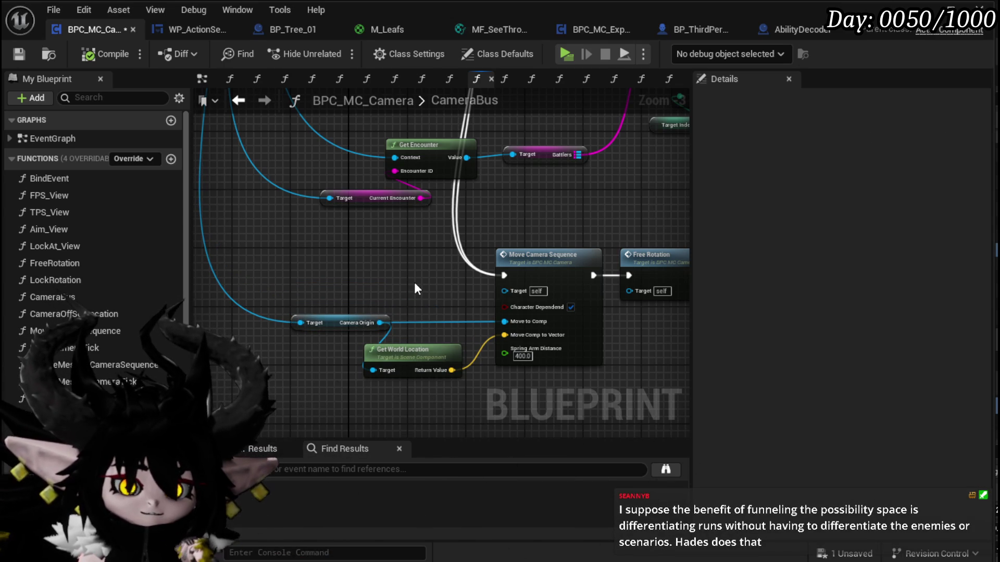
scroll(409, 278, "down", 1)
mouse_move(409, 278)
left_mouse_down()
mouse_move(379, 259)
mouse_move(320, 255)
left_mouse_up()
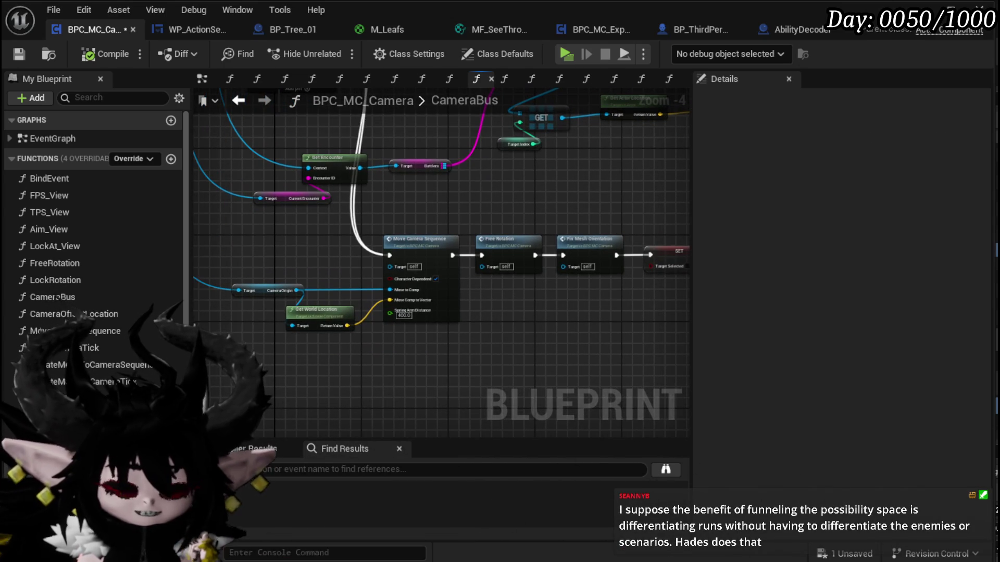
scroll(244, 355, "down", 1)
left_click_drag(244, 355, 617, 250)
left_click(617, 250)
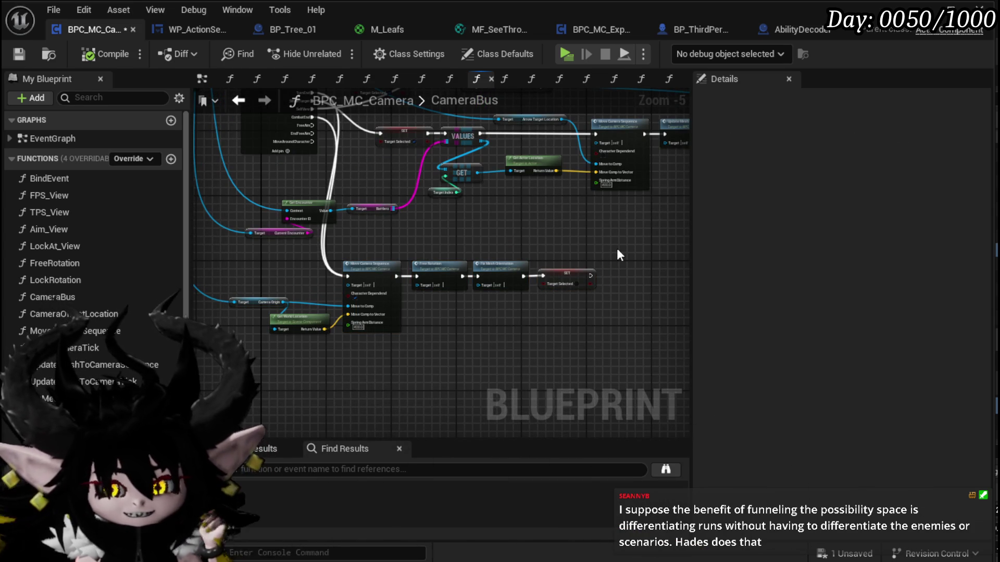
- Shift the encounter node group further right, then marquee-select the top graph nodes
mouse_move(453, 244)
left_mouse_down()
mouse_move(424, 341)
mouse_move(289, 343)
left_mouse_up()
mouse_move(454, 336)
left_mouse_down()
mouse_move(314, 342)
mouse_move(621, 214)
left_mouse_up()
mouse_move(317, 336)
left_mouse_down()
mouse_move(483, 319)
mouse_move(454, 279)
mouse_move(339, 291)
left_mouse_up()
mouse_move(361, 243)
left_mouse_down()
mouse_move(439, 234)
mouse_move(313, 250)
left_mouse_up()
left_click_drag(447, 235, 378, 252)
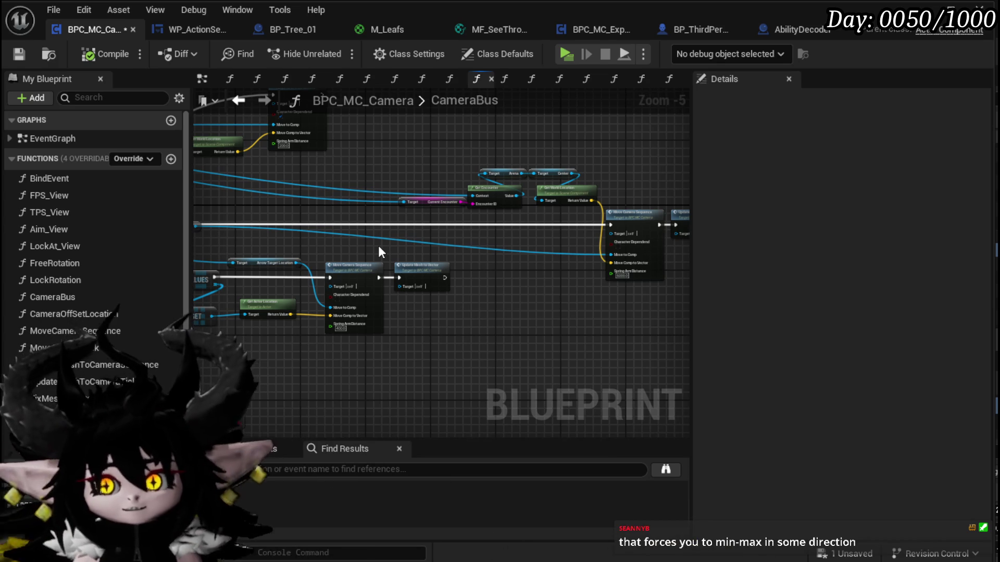
scroll(404, 258, "up", 1)
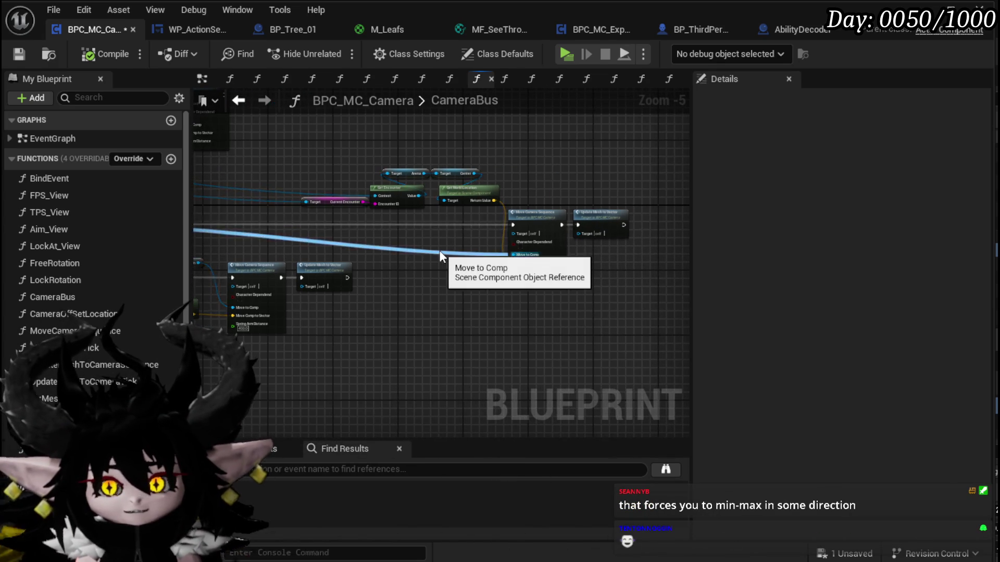
scroll(438, 254, "up", 1)
scroll(437, 252, "down", 1)
mouse_move(302, 263)
left_mouse_down()
mouse_move(573, 121)
mouse_move(583, 130)
left_mouse_up()
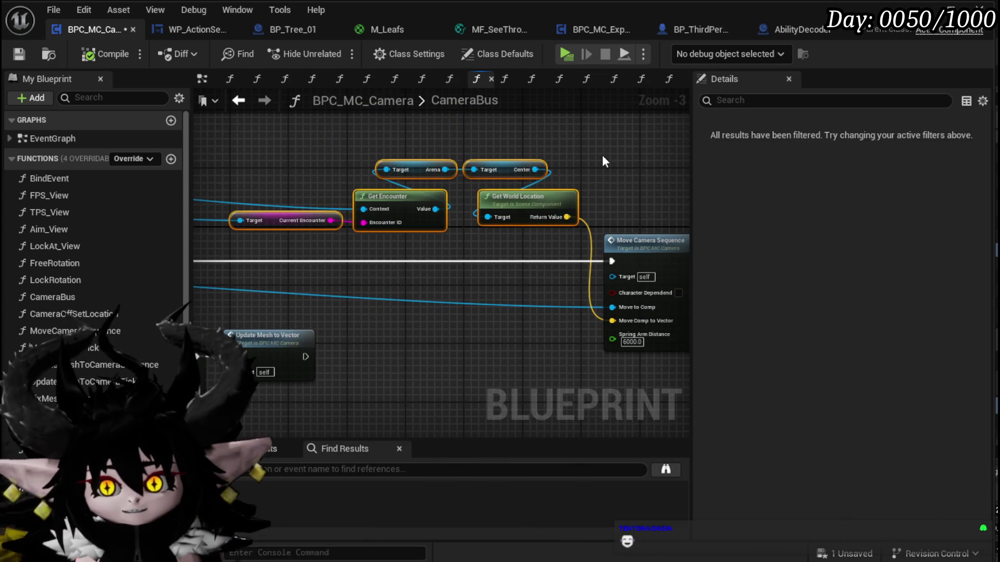
- Check the Get Encounter and Switch on String nodes, then save BPC_MC_Camera with Ctrl+S
scroll(601, 155, "up", 1)
left_click_drag(401, 180, 531, 192)
mouse_move(371, 168)
left_mouse_down()
mouse_move(366, 177)
mouse_move(448, 179)
mouse_move(471, 208)
mouse_move(458, 233)
mouse_move(427, 225)
left_mouse_up()
scroll(448, 180, "down", 2)
mouse_move(351, 217)
left_mouse_down()
mouse_move(429, 196)
mouse_move(395, 221)
left_mouse_up()
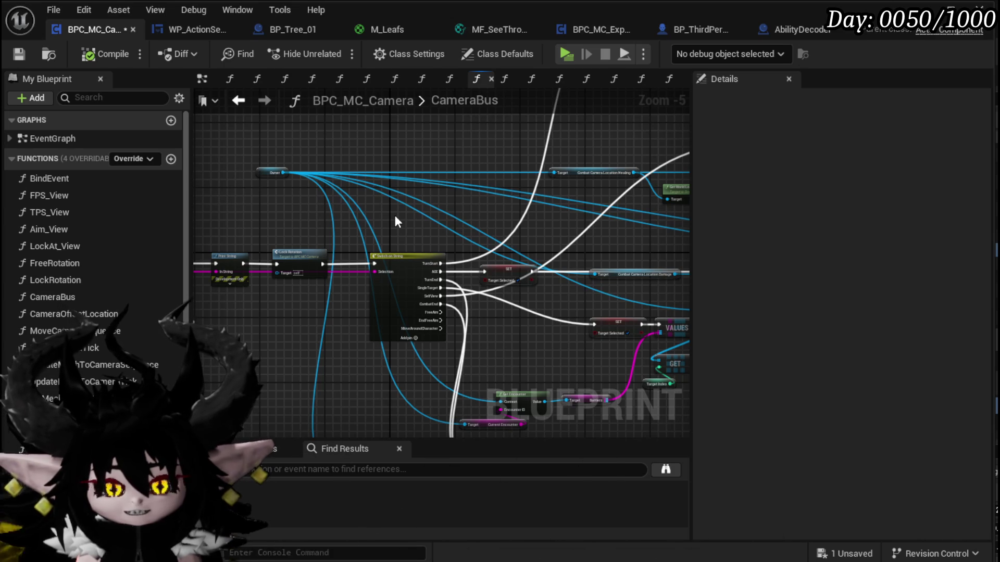
key("ctrl+s")
left_click_drag(250, 216, 346, 216)
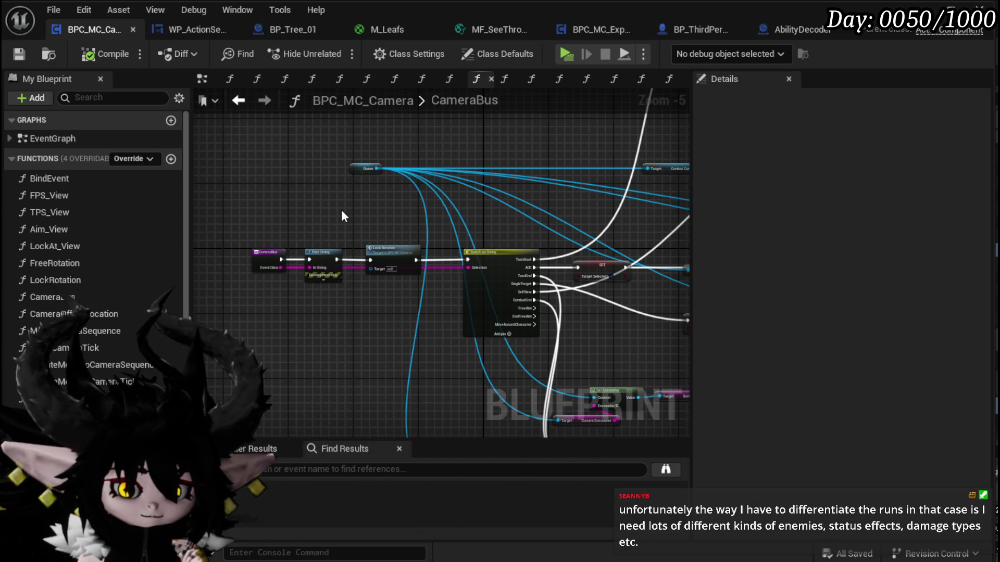
mouse_move(341, 210)
left_mouse_down()
mouse_move(325, 193)
mouse_move(350, 195)
left_mouse_up()
scroll(368, 196, "up", 2)
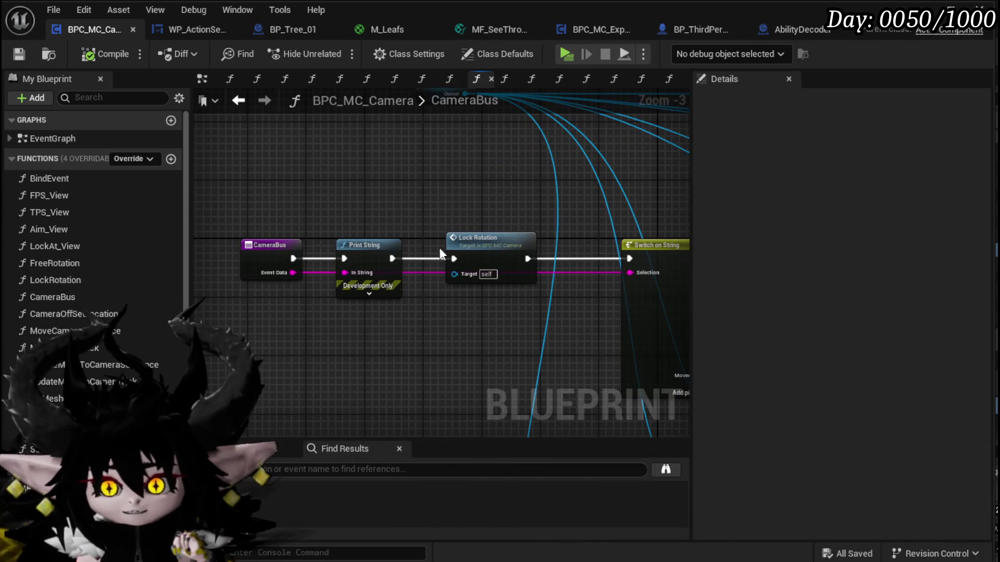
mouse_move(254, 338)
left_mouse_down()
mouse_move(458, 224)
mouse_move(441, 238)
left_mouse_up()
left_click(437, 220)
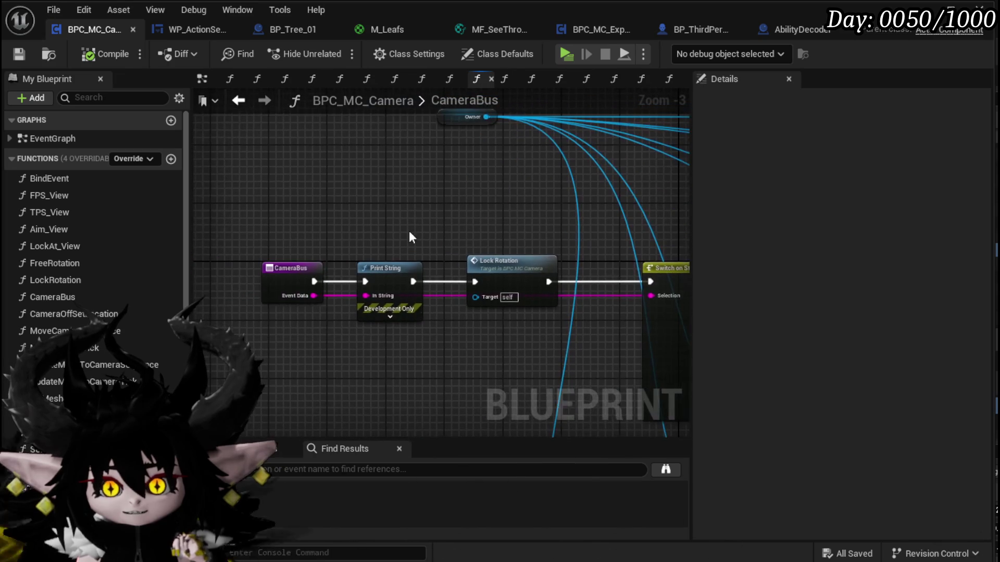
mouse_move(272, 219)
left_mouse_down()
mouse_move(248, 206)
mouse_move(247, 243)
mouse_move(215, 260)
left_mouse_up()
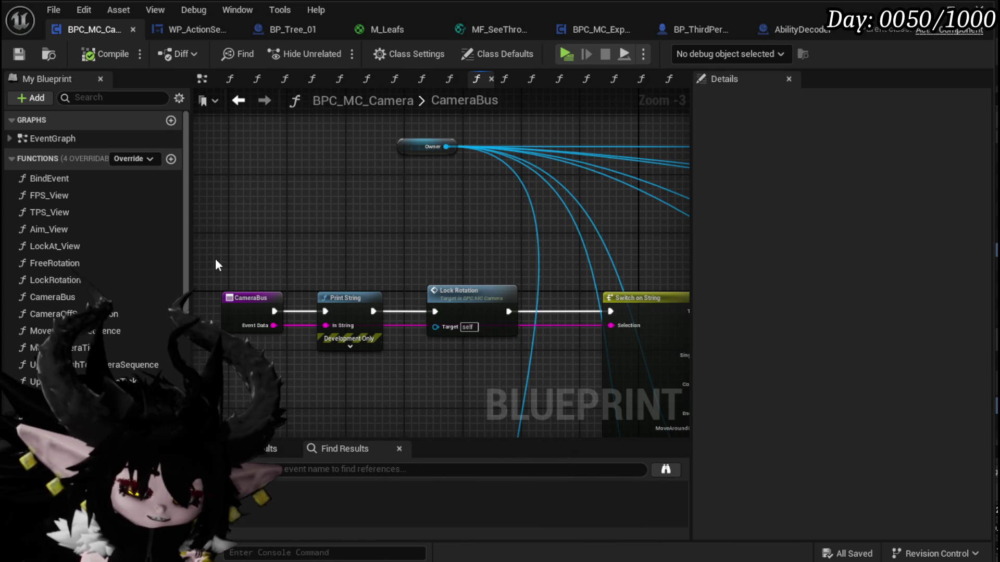
left_click_drag(266, 250, 261, 247)
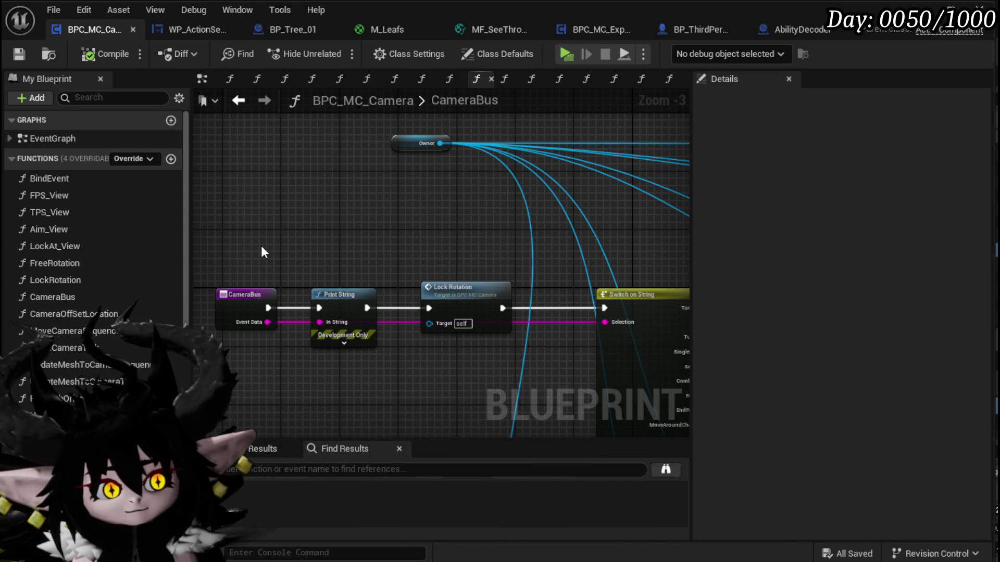
scroll(346, 253, "down", 2)
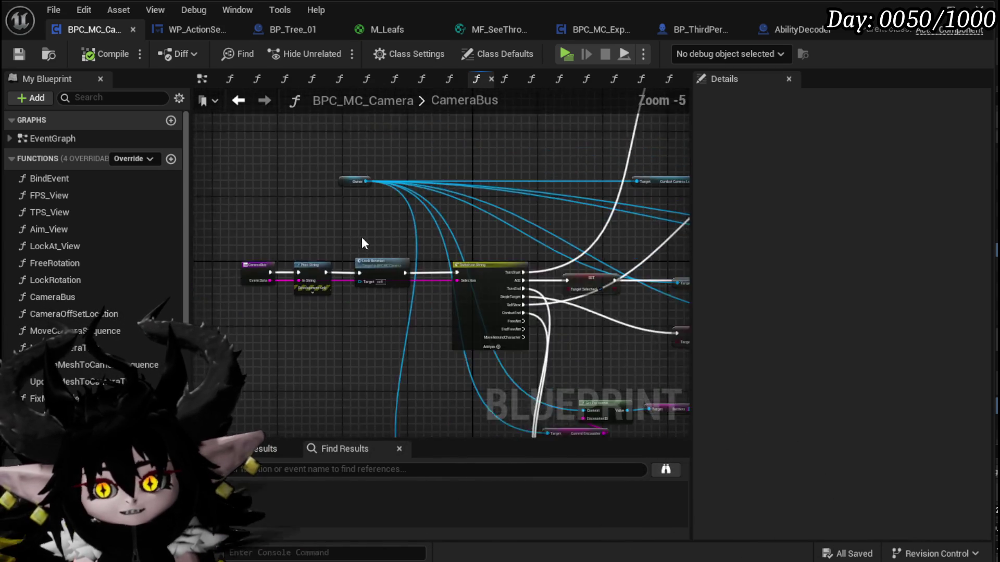
- Box-select the top Owner, Get World Location and Move Camera Sequence nodes in CameraBus
mouse_move(411, 220)
left_mouse_down()
mouse_move(382, 258)
mouse_move(253, 258)
mouse_move(309, 289)
left_mouse_up()
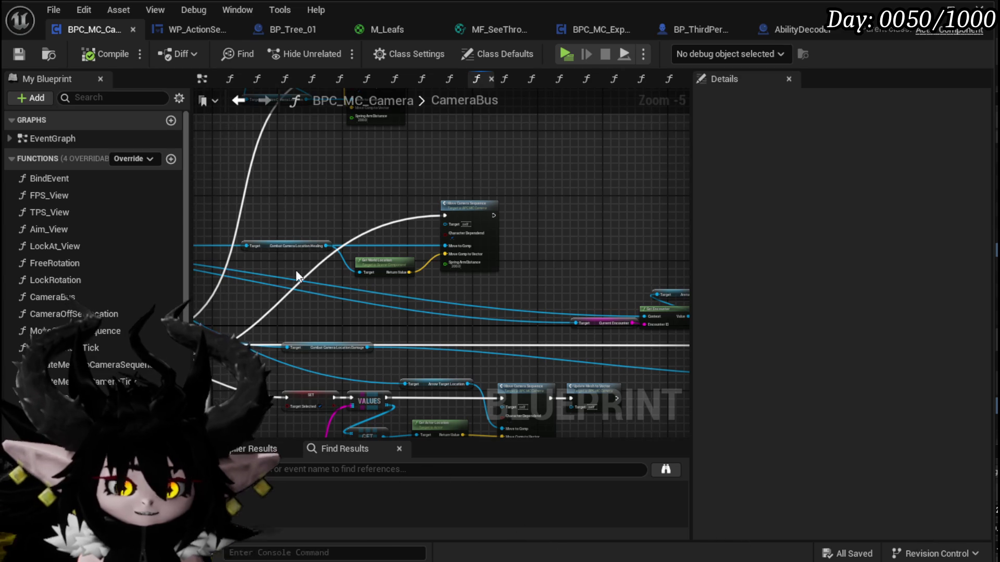
mouse_move(296, 269)
left_mouse_down()
mouse_move(335, 190)
mouse_move(342, 308)
mouse_move(338, 249)
mouse_move(467, 280)
mouse_move(345, 285)
left_mouse_up()
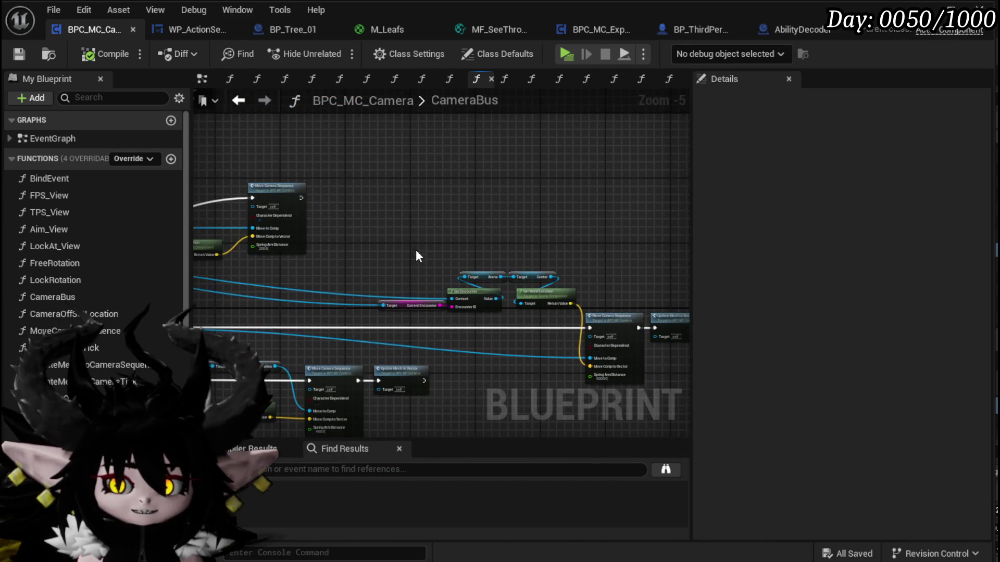
left_click_drag(420, 253, 348, 214)
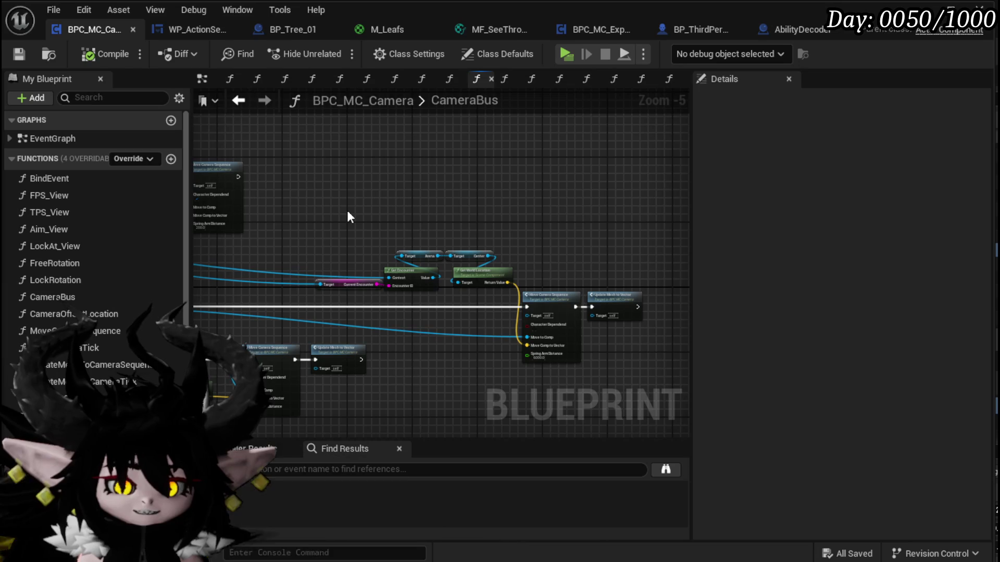
scroll(347, 208, "down", 1)
mouse_move(347, 208)
left_mouse_down()
mouse_move(457, 212)
mouse_move(436, 264)
mouse_move(358, 283)
mouse_move(325, 304)
mouse_move(329, 254)
left_mouse_up()
mouse_move(295, 380)
left_mouse_down()
mouse_move(583, 283)
mouse_move(573, 284)
left_mouse_up()
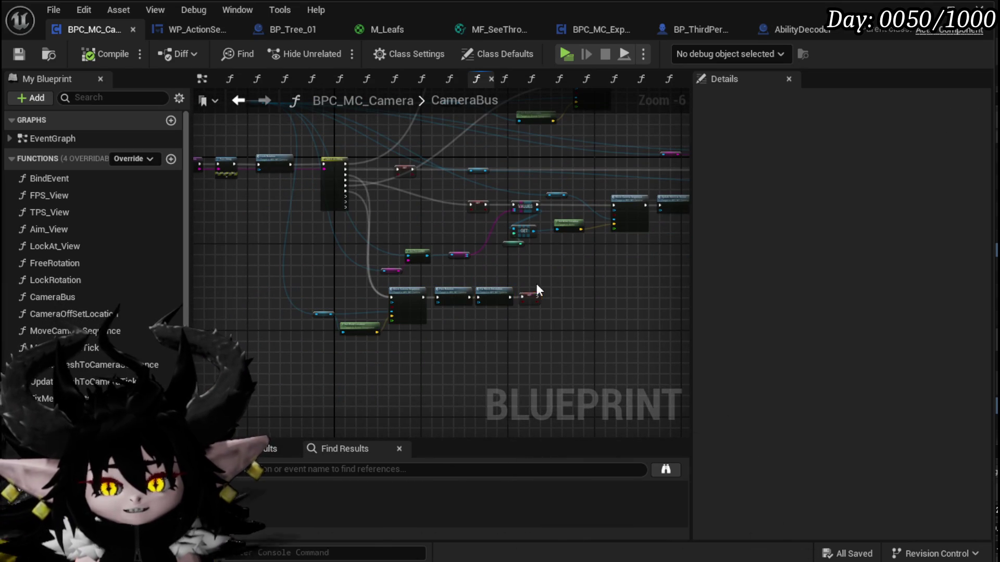
scroll(286, 290, "up", 3)
mouse_move(330, 279)
left_mouse_down()
mouse_move(347, 351)
mouse_move(341, 339)
left_mouse_up()
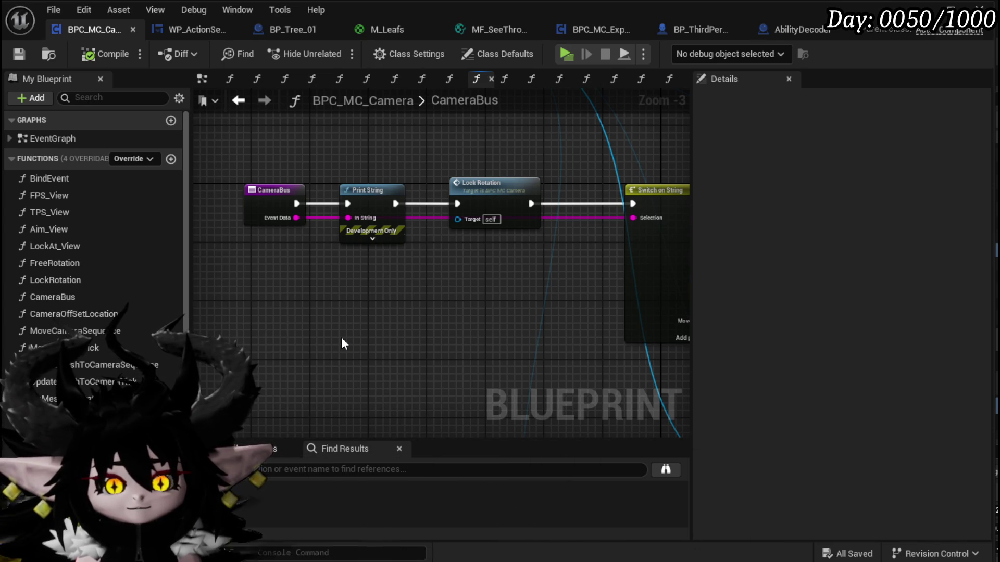
mouse_move(341, 337)
left_mouse_down()
mouse_move(334, 319)
mouse_move(454, 204)
mouse_move(411, 201)
mouse_move(384, 217)
left_mouse_up()
scroll(274, 273, "down", 2)
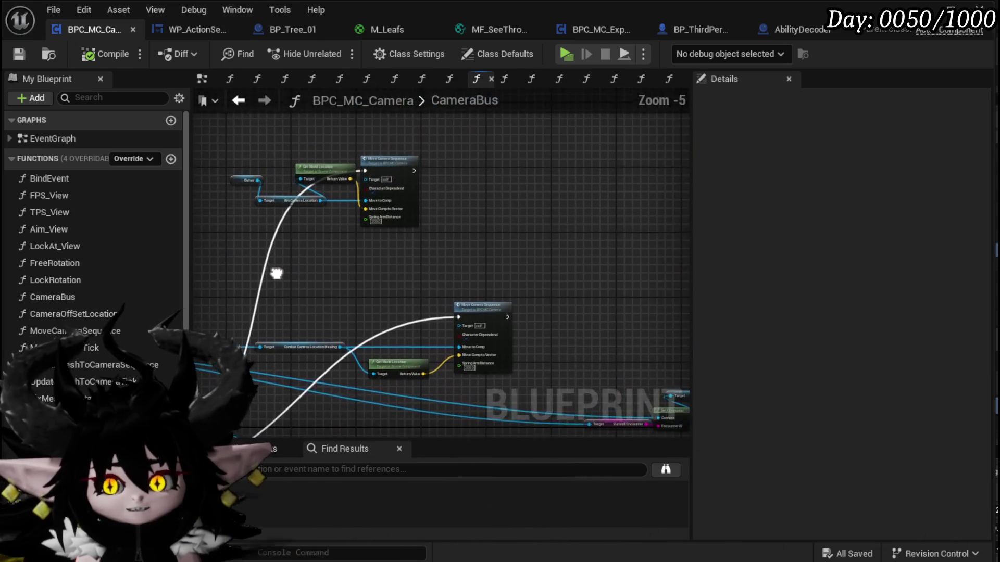
left_click_drag(239, 252, 418, 150)
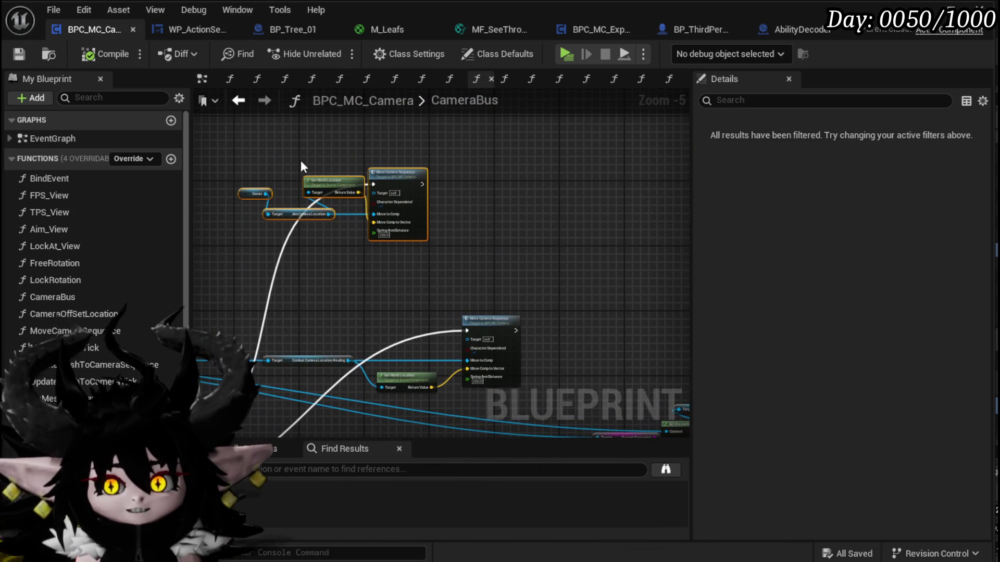
left_click(372, 281)
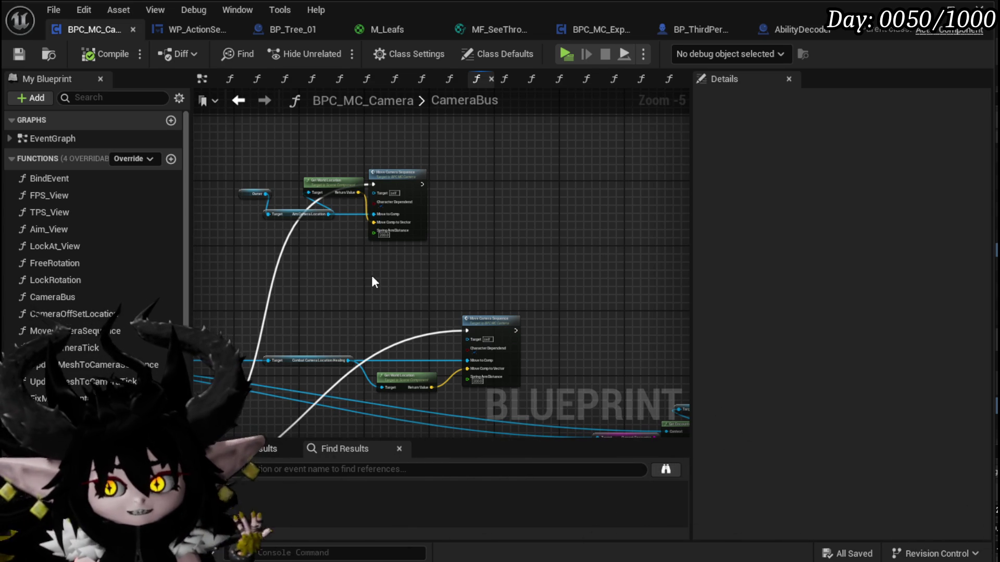
mouse_move(358, 276)
left_mouse_down()
mouse_move(397, 272)
mouse_move(415, 174)
left_mouse_up()
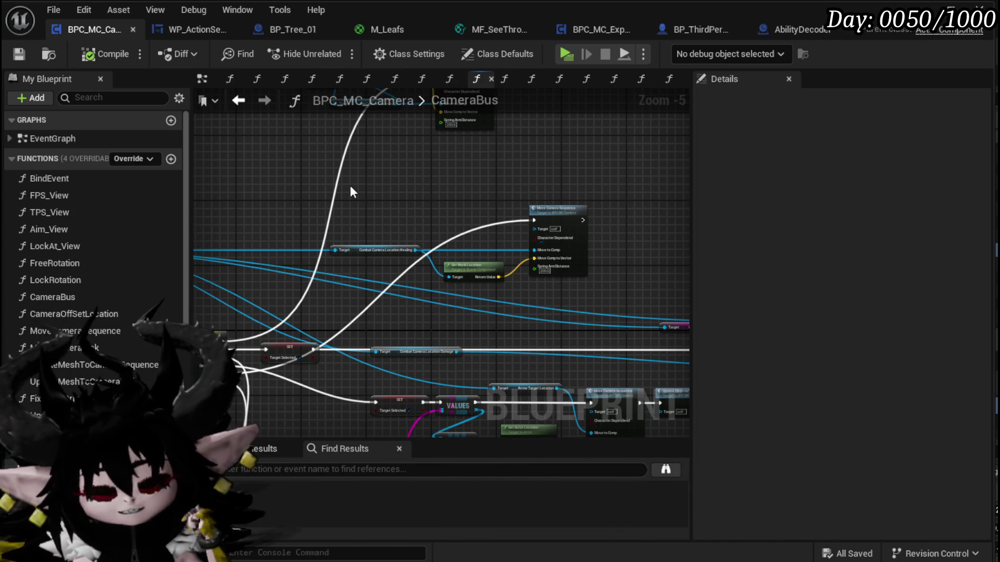
- Move the CombatCameraLocationDamage node lower and to the right
mouse_move(362, 192)
left_mouse_down()
mouse_move(486, 189)
mouse_move(435, 183)
mouse_move(509, 165)
left_mouse_up()
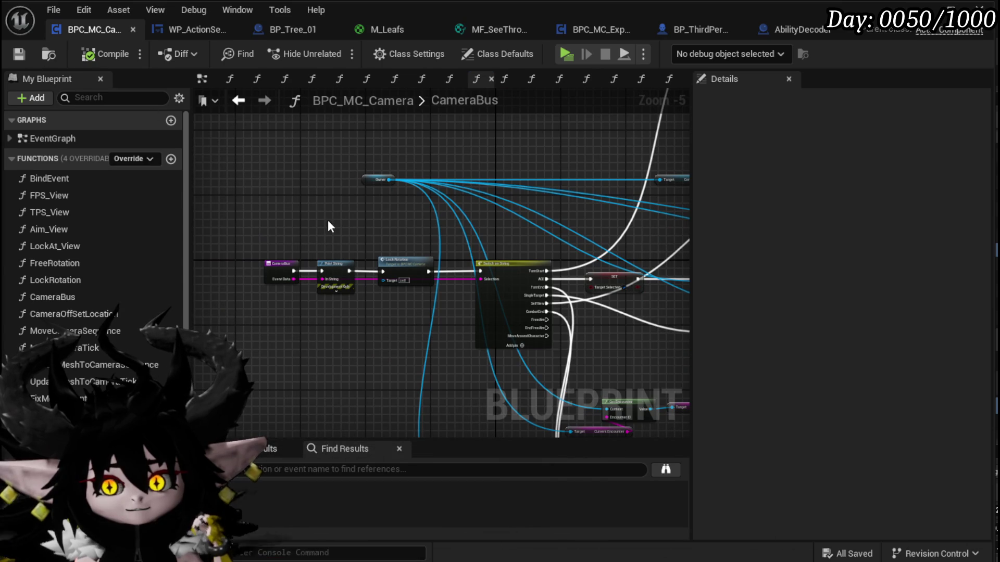
mouse_move(330, 224)
left_mouse_down()
mouse_move(342, 197)
mouse_move(301, 190)
left_mouse_up()
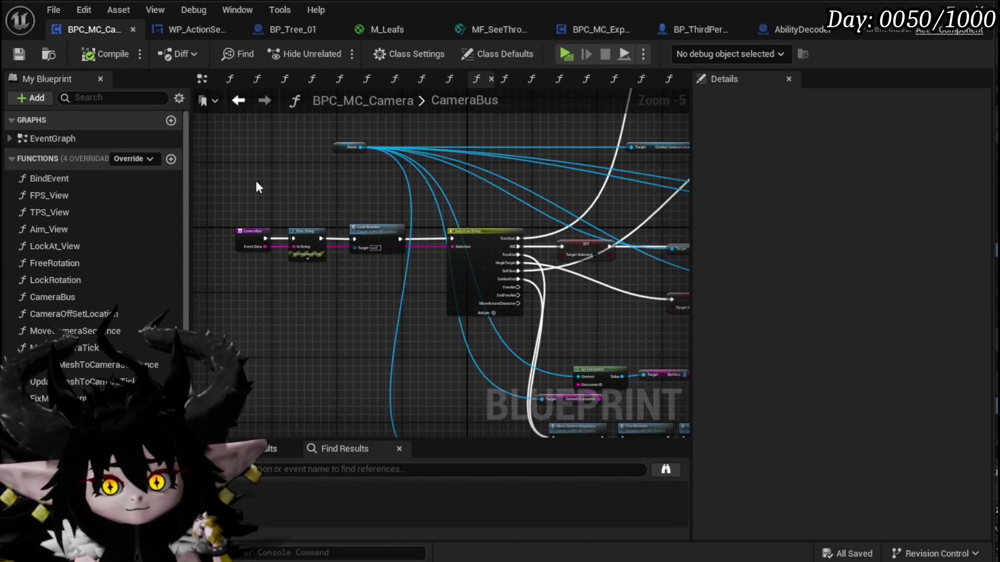
left_click_drag(398, 198, 315, 183)
scroll(401, 172, "down", 1)
left_click_drag(402, 171, 355, 183)
scroll(404, 186, "up", 2)
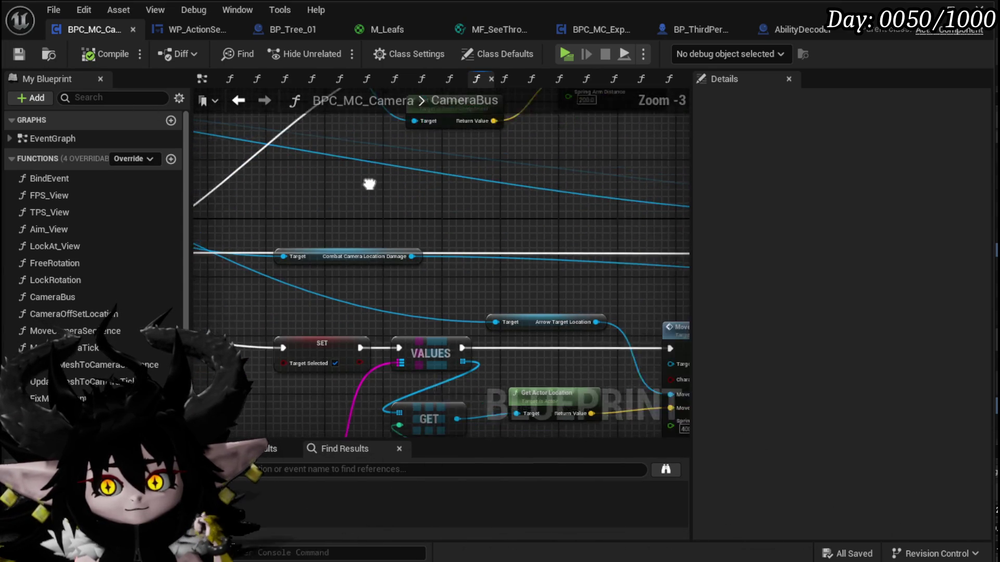
left_click_drag(444, 200, 409, 163)
mouse_move(309, 207)
left_mouse_down()
mouse_move(379, 241)
mouse_move(429, 235)
left_mouse_up()
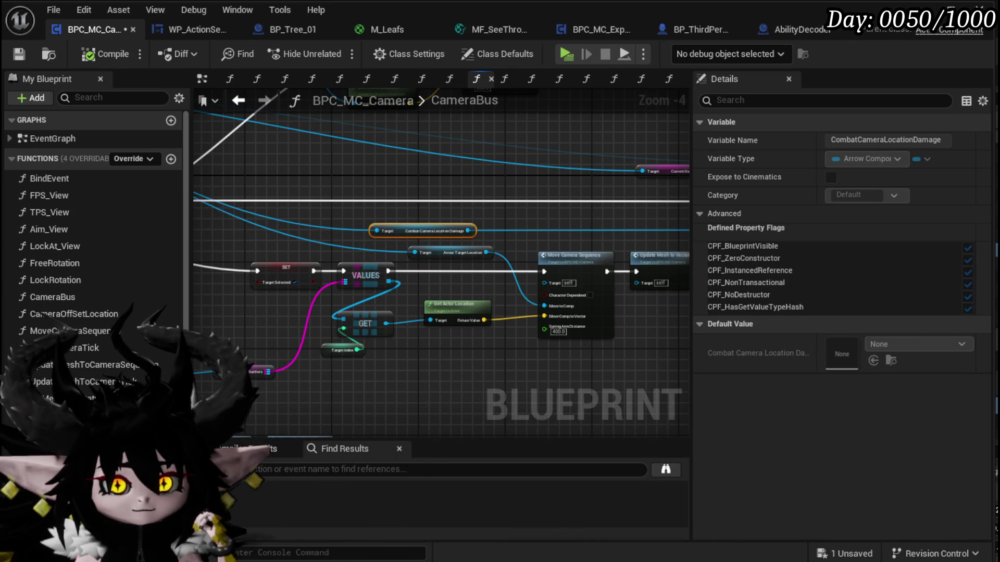
- Inspect the encounter branch around Move Camera Sequence, Target Arena and Center nodes
scroll(566, 209, "down", 1)
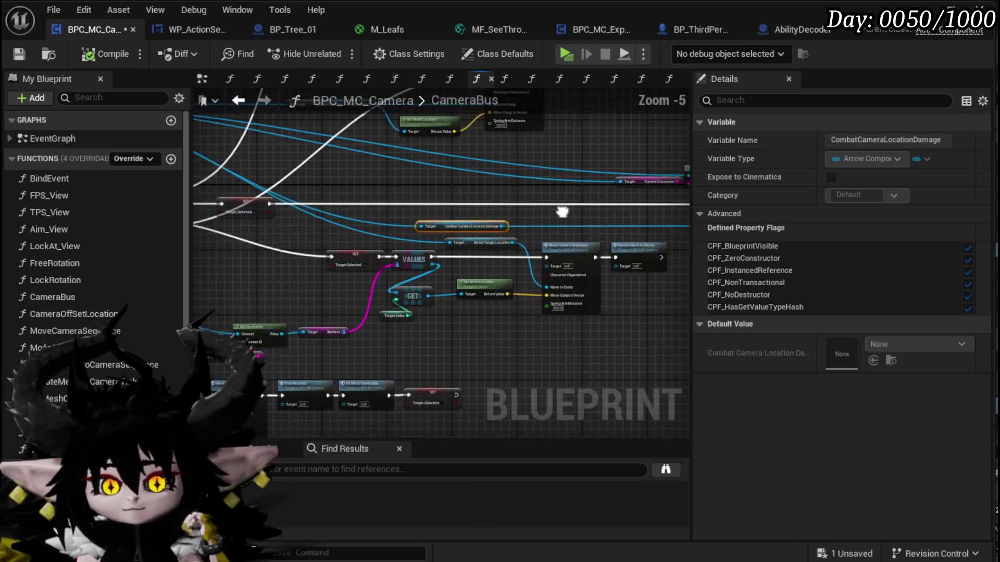
left_click_drag(562, 209, 358, 245)
scroll(539, 274, "up", 2)
left_click_drag(538, 274, 392, 286)
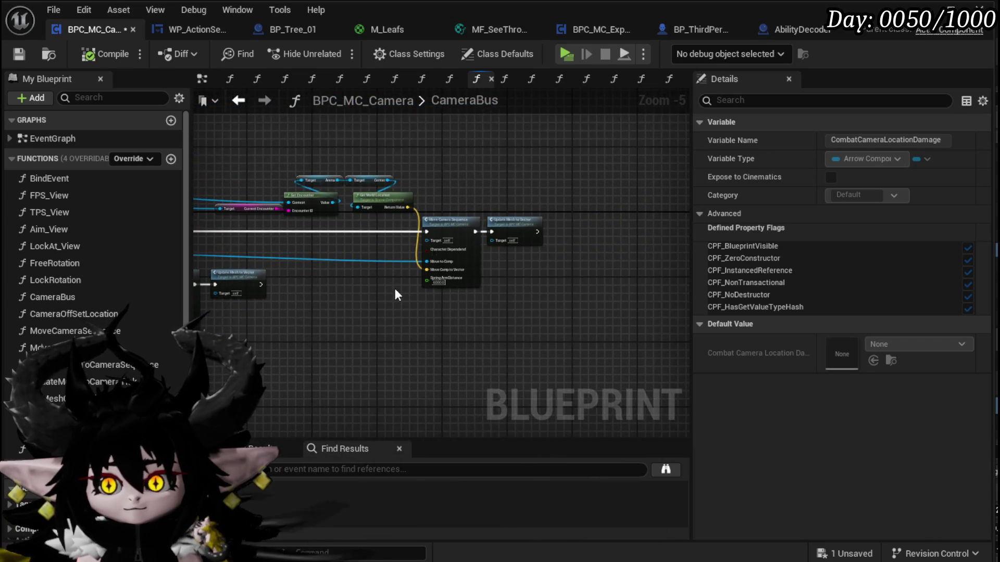
left_click_drag(331, 215, 357, 269)
scroll(407, 286, "down", 1)
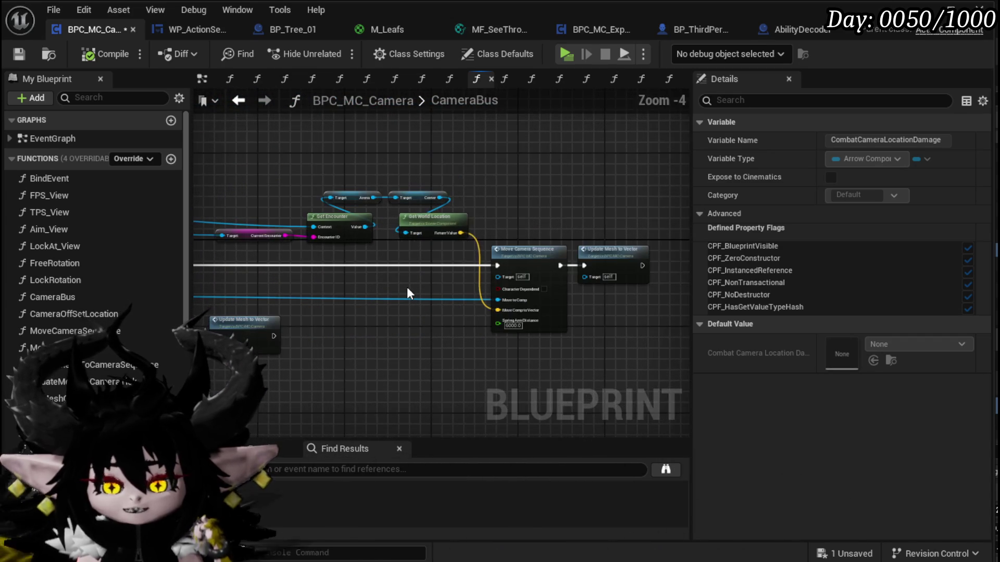
mouse_move(452, 294)
left_mouse_down()
mouse_move(384, 283)
mouse_move(431, 277)
mouse_move(425, 284)
left_mouse_up()
left_click_drag(310, 149, 654, 265)
left_click(463, 284)
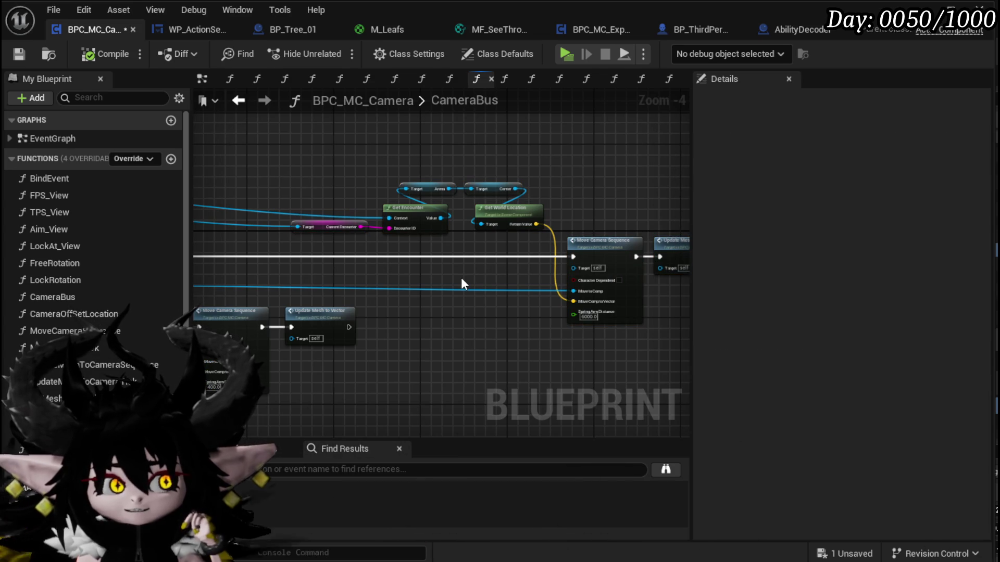
- Review the Switch on String and CameraBus entry nodes, then save BPC_MC_Camera
scroll(602, 276, "down", 1)
mouse_move(420, 254)
left_mouse_down()
mouse_move(427, 278)
mouse_move(511, 268)
left_mouse_up()
mouse_move(348, 211)
left_mouse_down()
mouse_move(436, 305)
mouse_move(297, 282)
left_mouse_up()
scroll(351, 273, "up", 3)
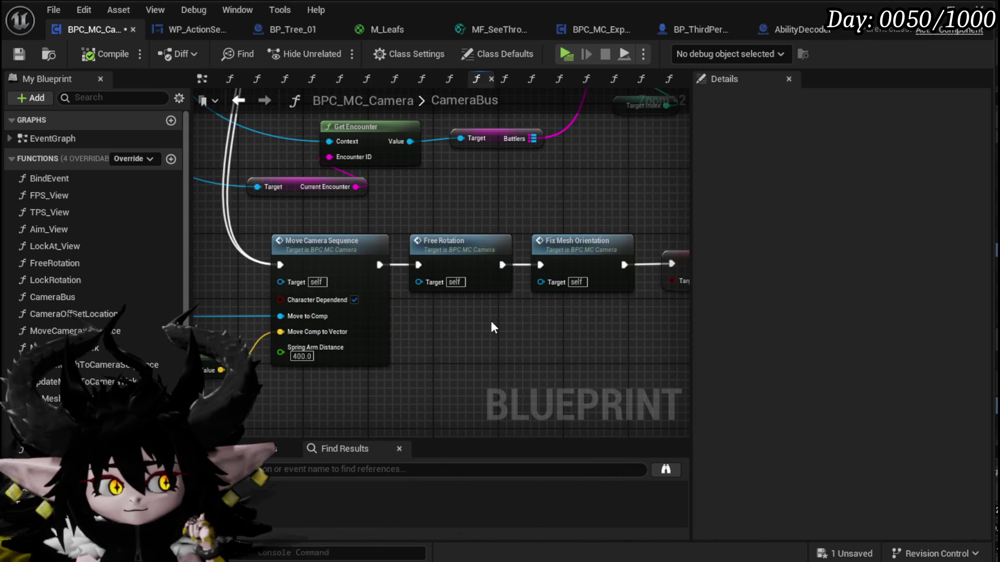
scroll(535, 184, "down", 2)
left_click_drag(536, 184, 397, 250)
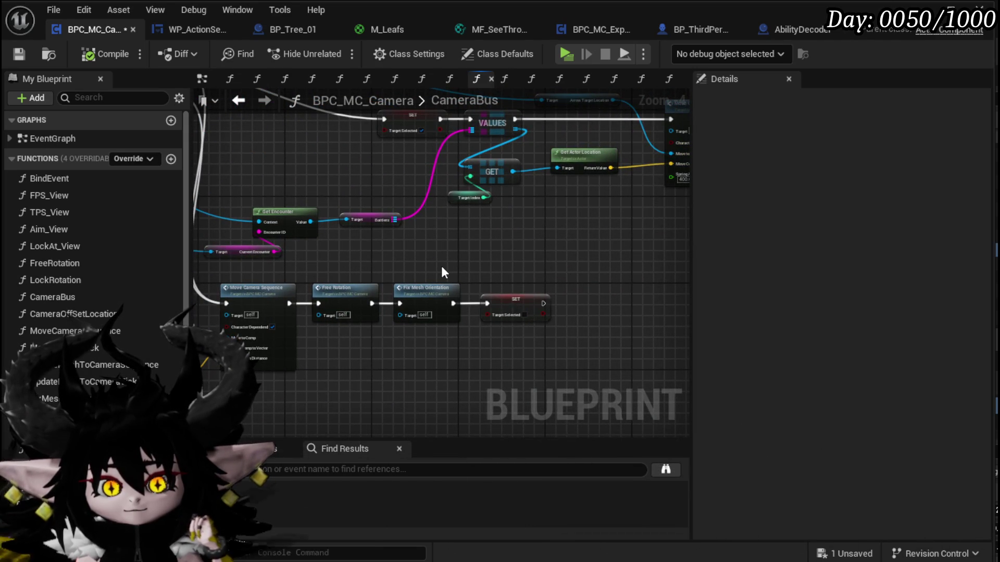
mouse_move(442, 267)
left_mouse_down()
mouse_move(417, 284)
mouse_move(424, 265)
mouse_move(501, 275)
mouse_move(464, 215)
left_mouse_up()
key("ctrl+s")
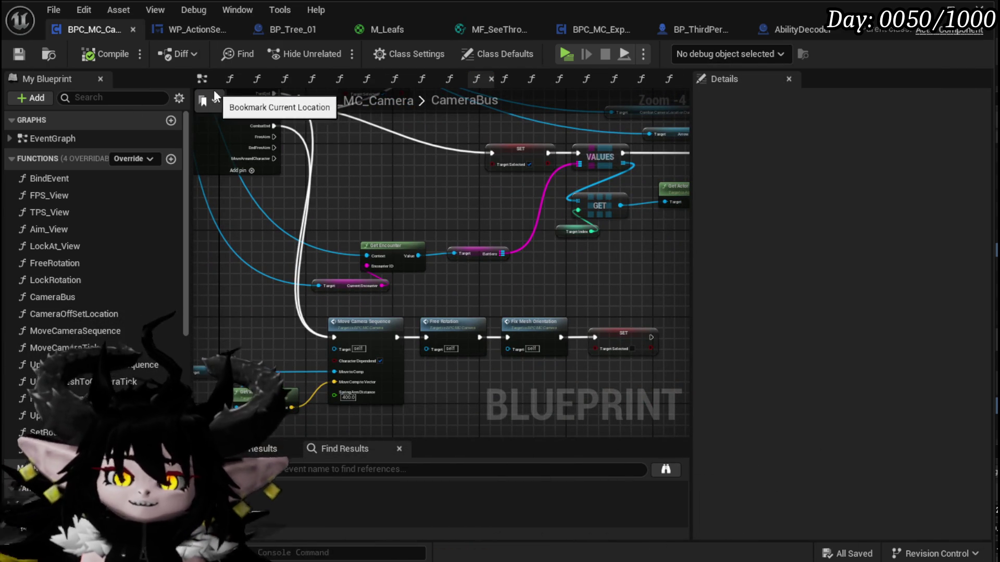
- Switch to WP_ActionSelection and view the MoveCameraToTarget Owner and Get Encounter nodes
left_click(201, 24)
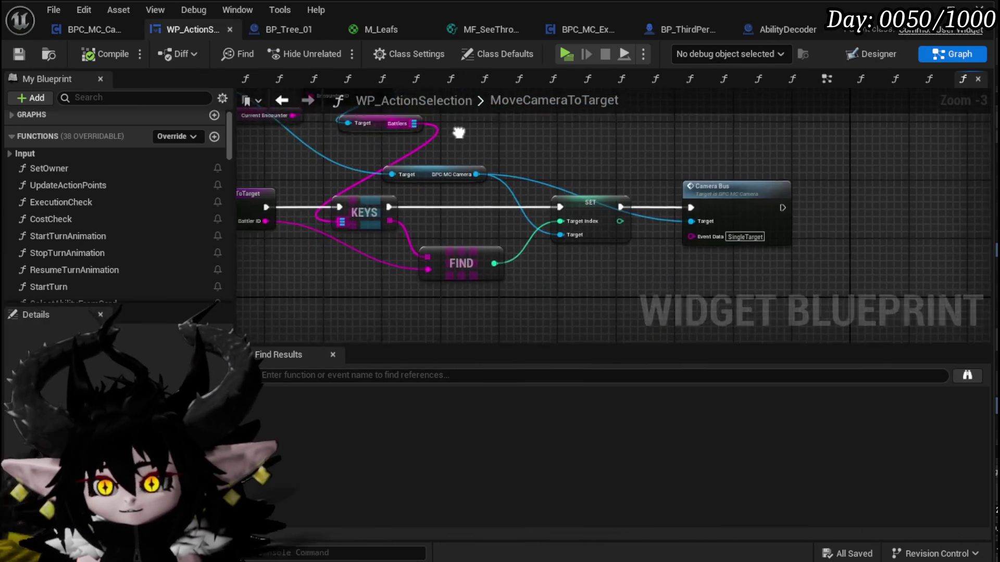
left_click_drag(453, 137, 610, 158)
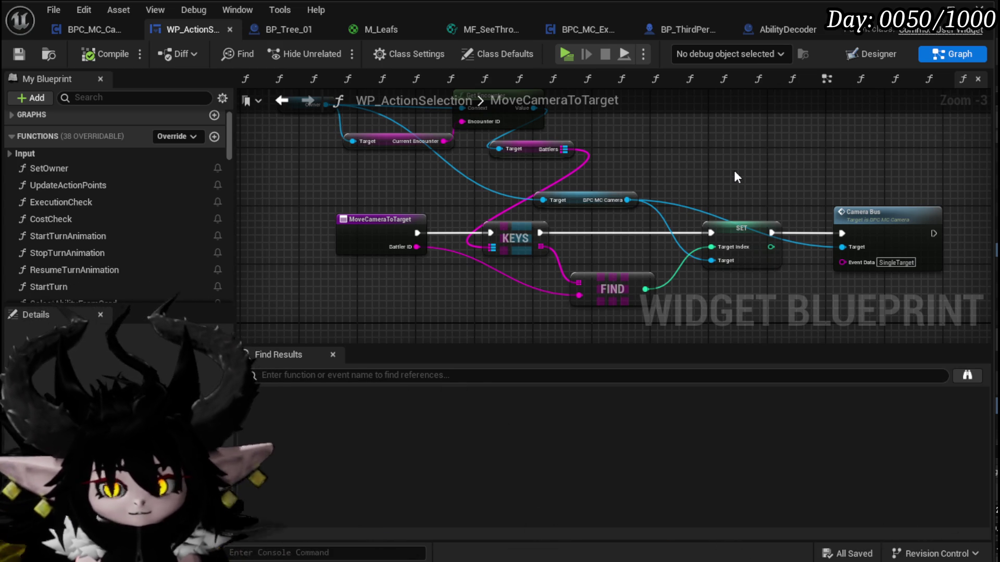
mouse_move(473, 170)
left_mouse_down()
mouse_move(491, 207)
mouse_move(361, 202)
mouse_move(417, 232)
left_mouse_up()
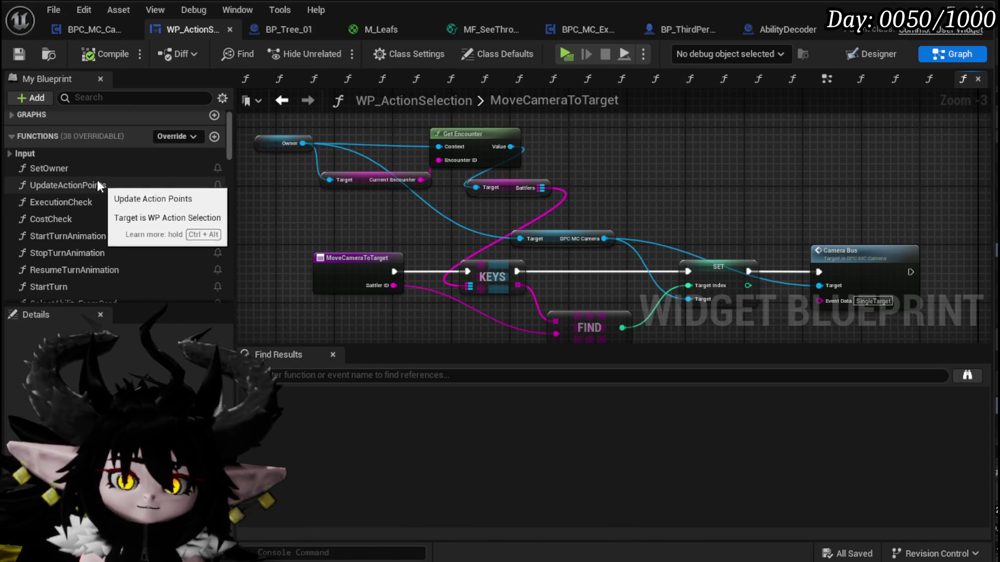
- Scroll through the widget's My Blueprint functions list
scroll(70, 197, "down", 3)
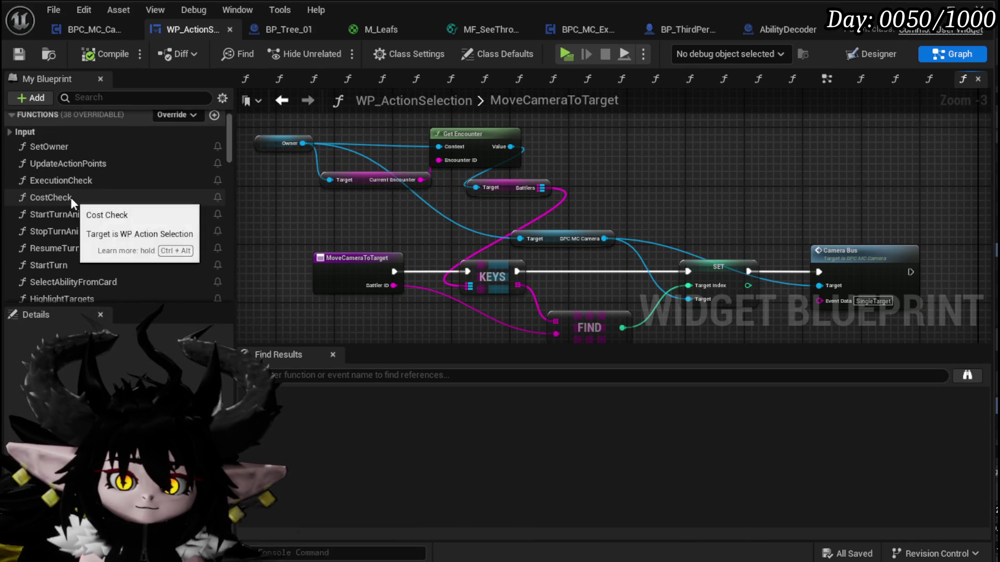
scroll(86, 193, "down", 6)
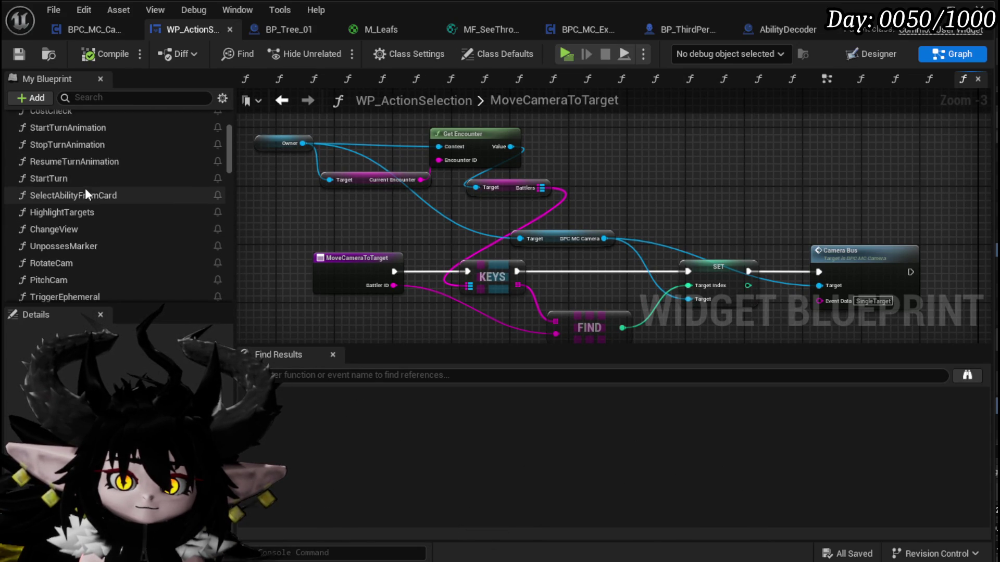
scroll(85, 189, "down", 8)
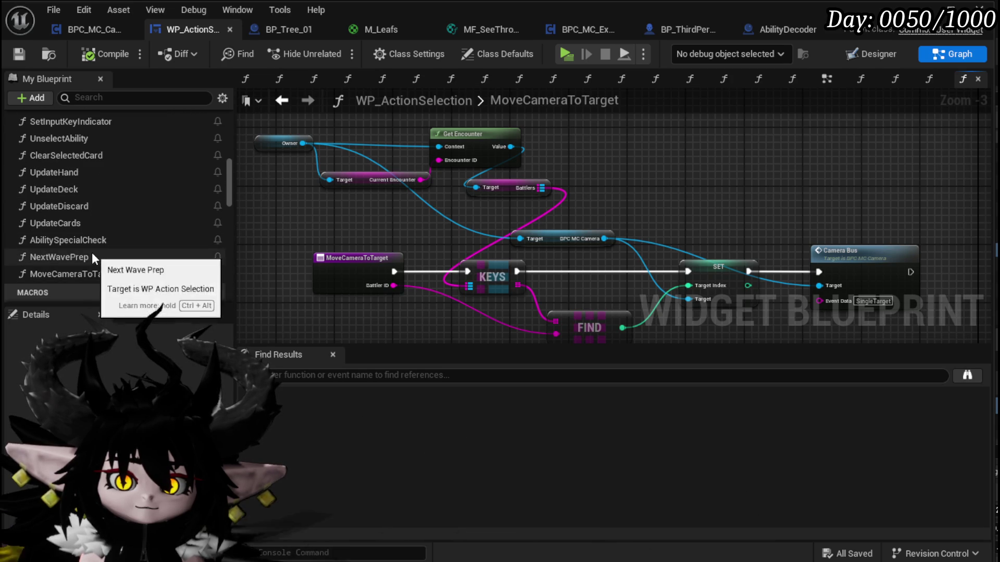
scroll(92, 252, "up", 1)
scroll(89, 268, "down", 1)
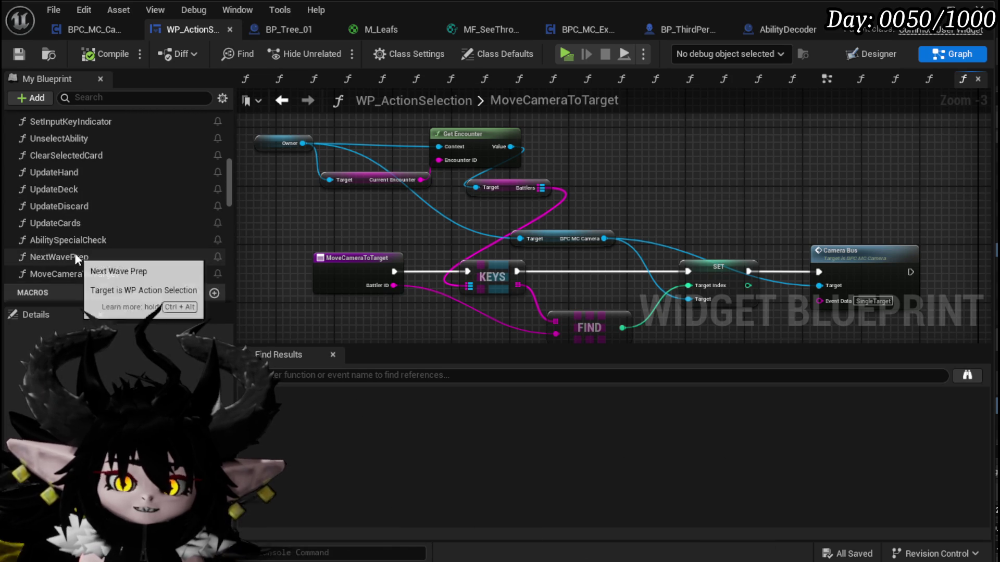
scroll(76, 255, "up", 6)
scroll(73, 249, "up", 12)
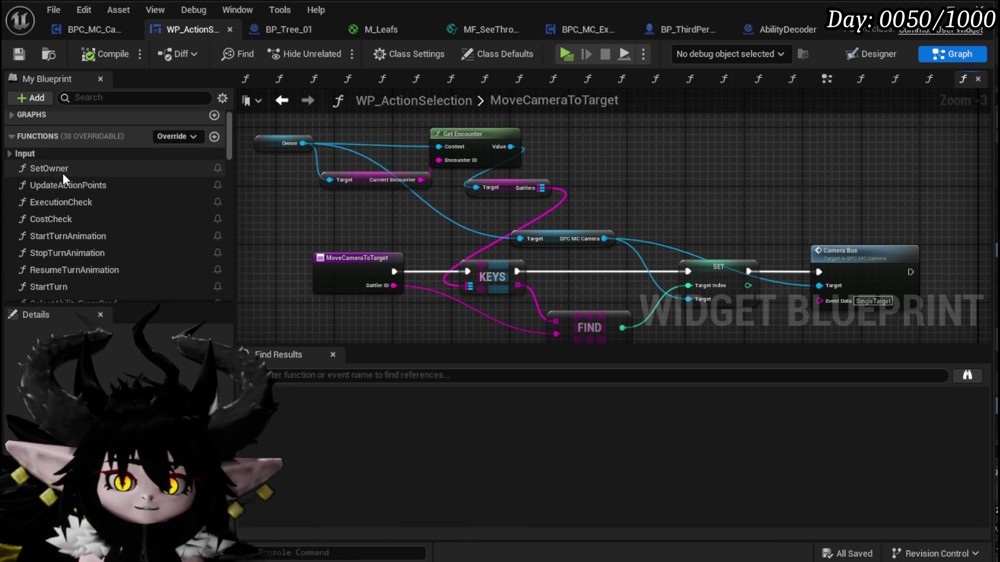
scroll(71, 192, "down", 2)
scroll(71, 193, "down", 10)
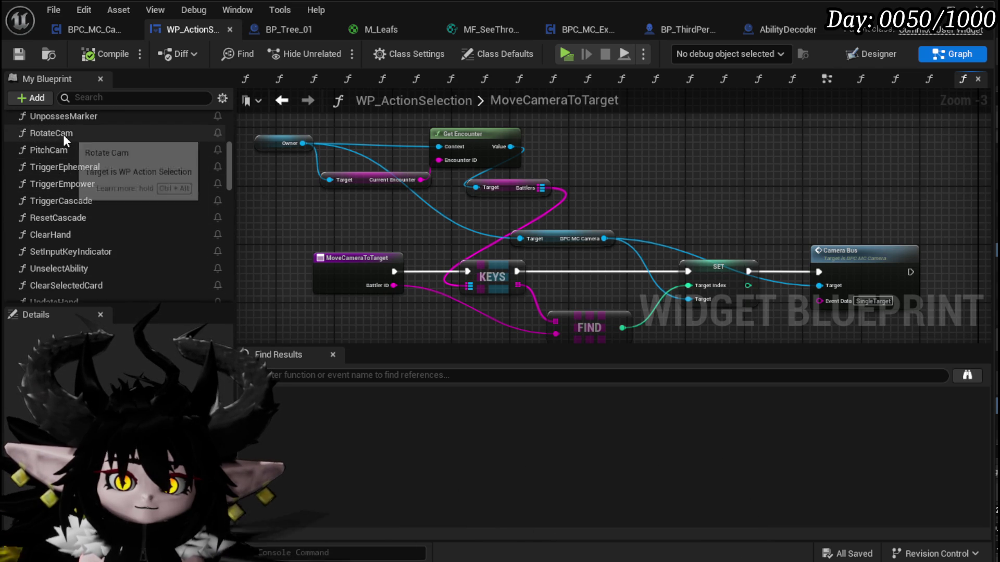
scroll(76, 224, "down", 5)
scroll(99, 232, "down", 3)
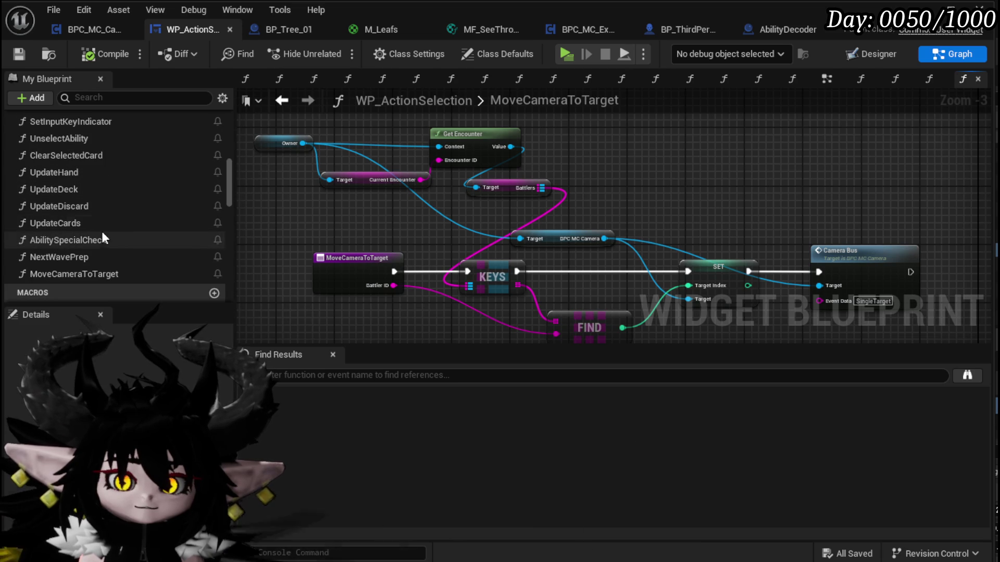
scroll(76, 208, "up", 1)
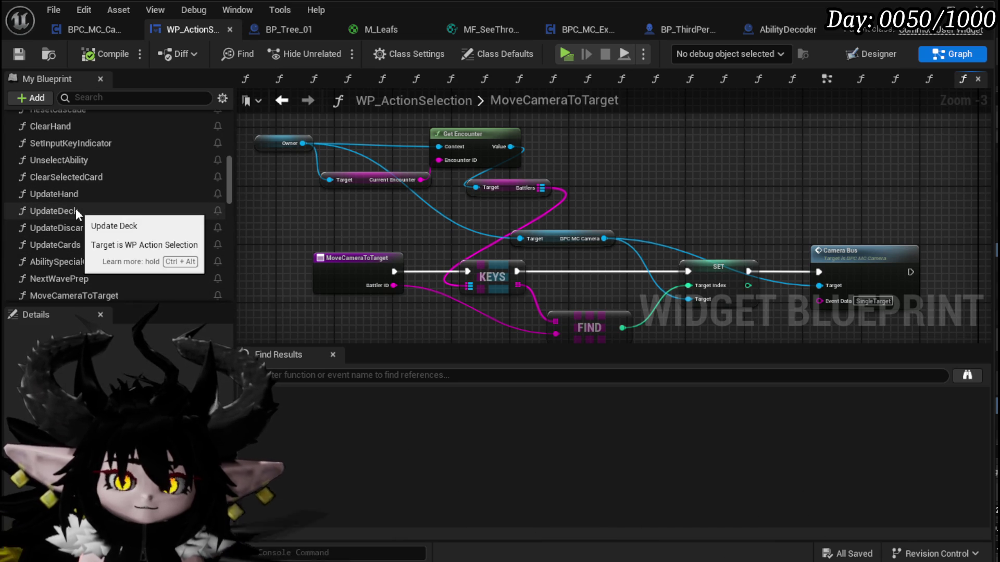
left_click_drag(445, 232, 404, 171)
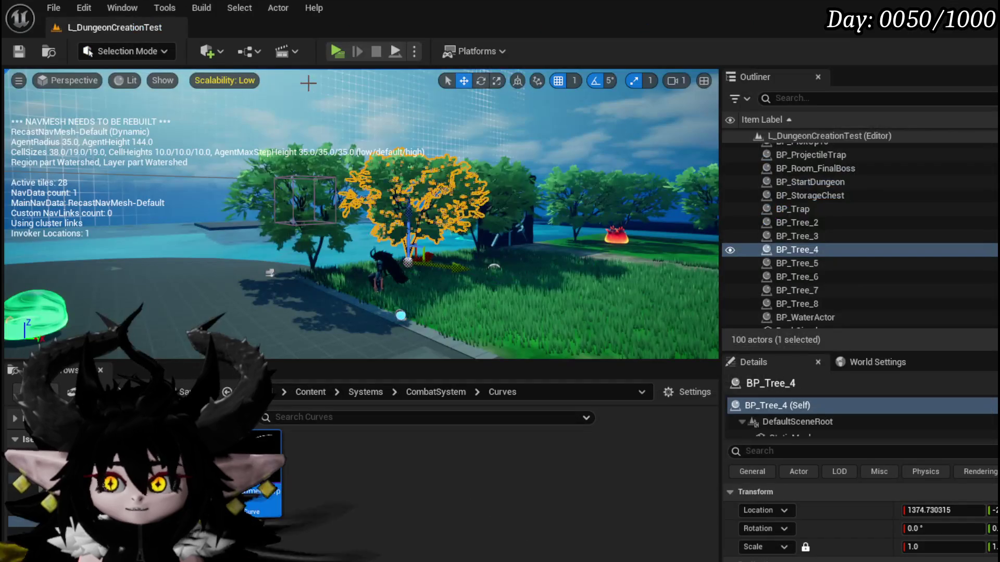
- Start a play test, run to the fire slime and target it with Hand of Greed
left_click(335, 51)
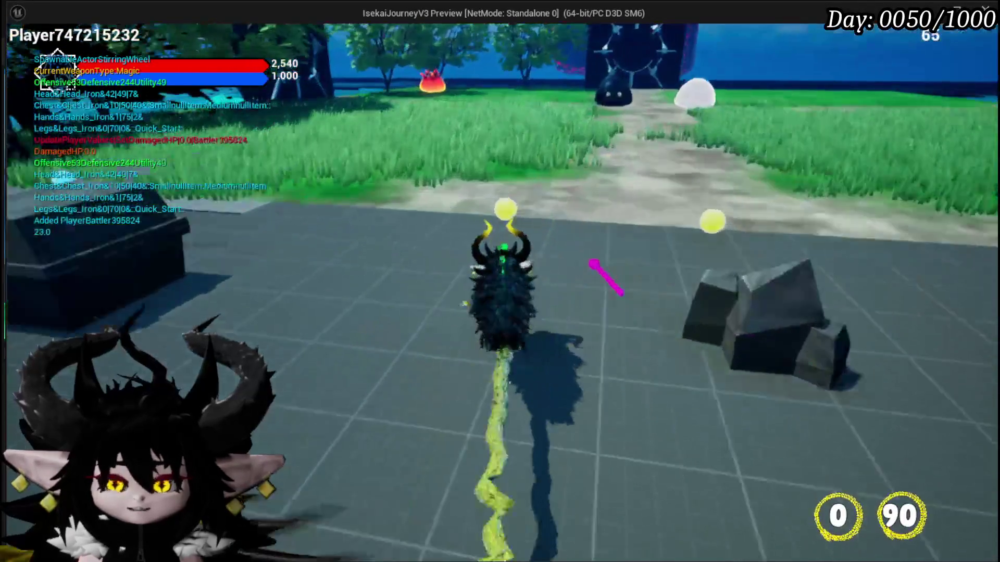
key("w")
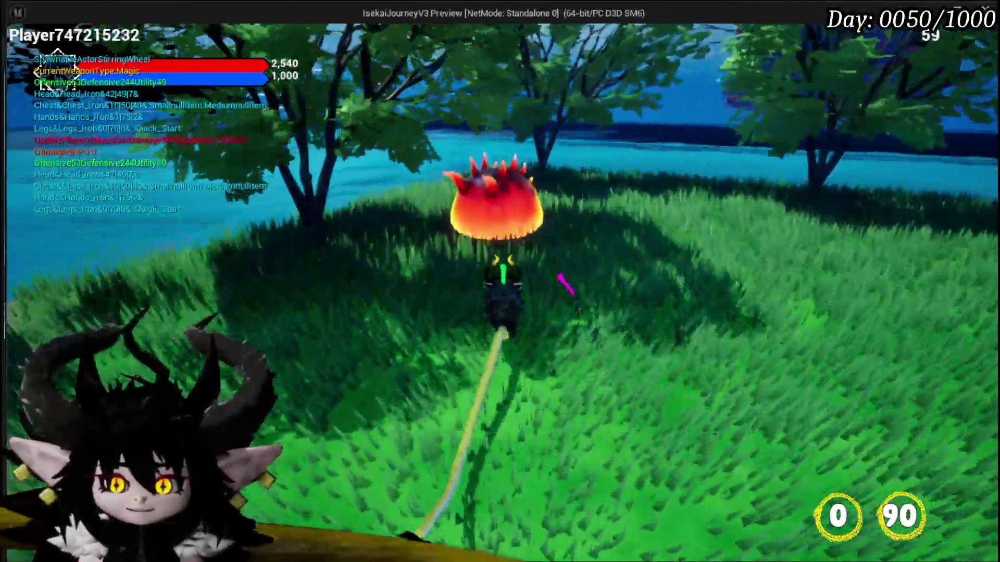
left_click(562, 284)
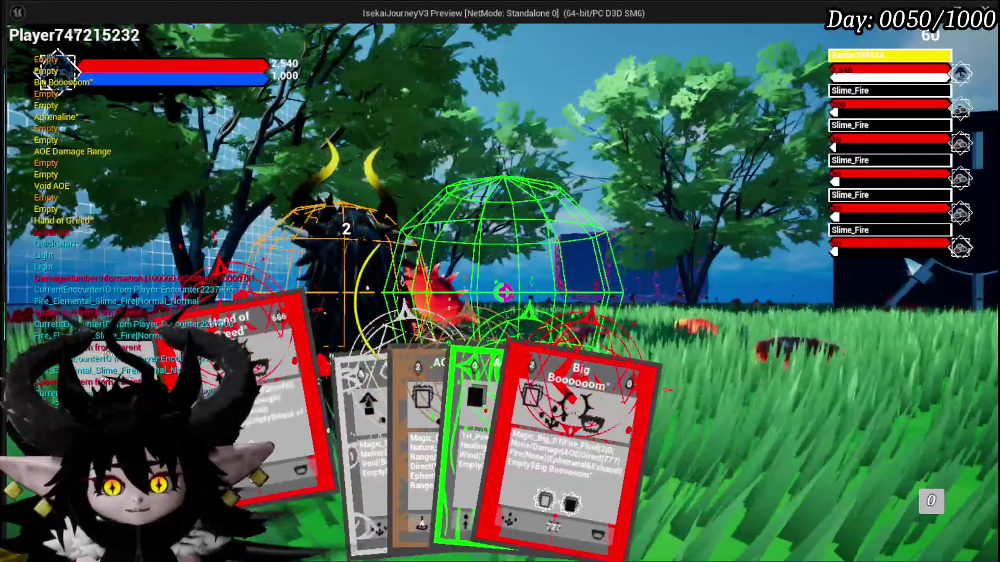
left_click(255, 440)
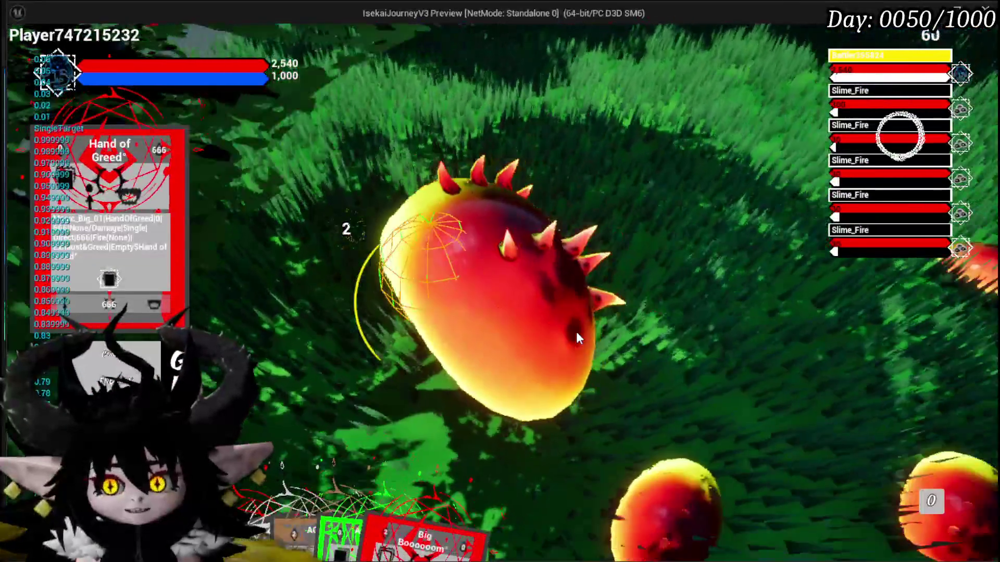
left_click(576, 332)
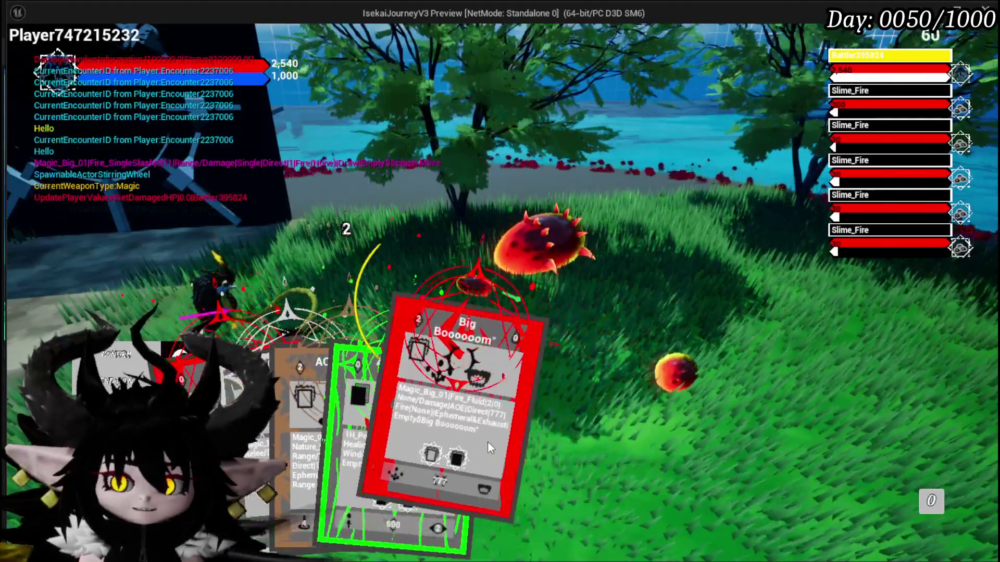
- Play the Big Booooom card on the slimes, then end the play session
left_click(487, 442)
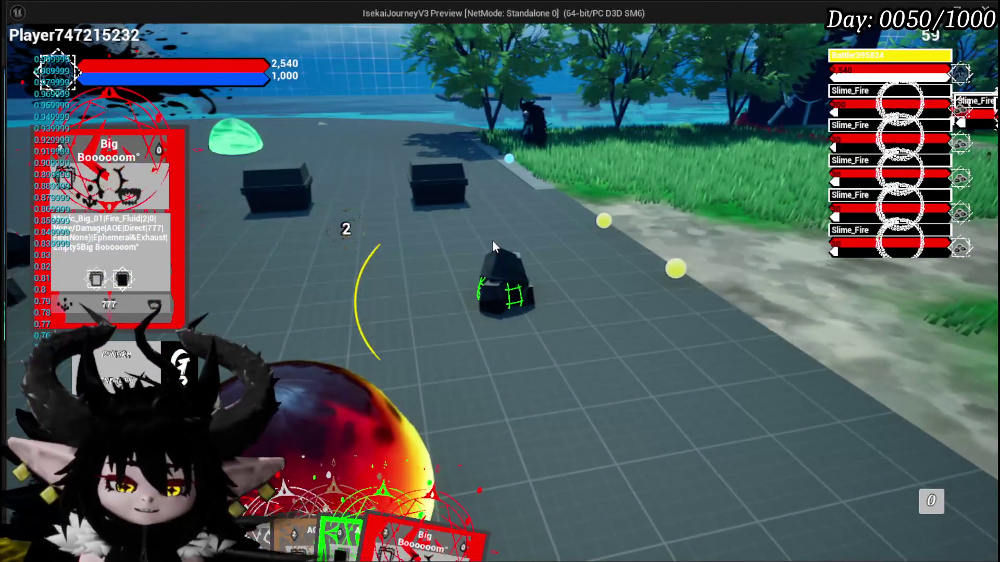
key("alt+Tab")
key("Escape")
left_click(472, 236)
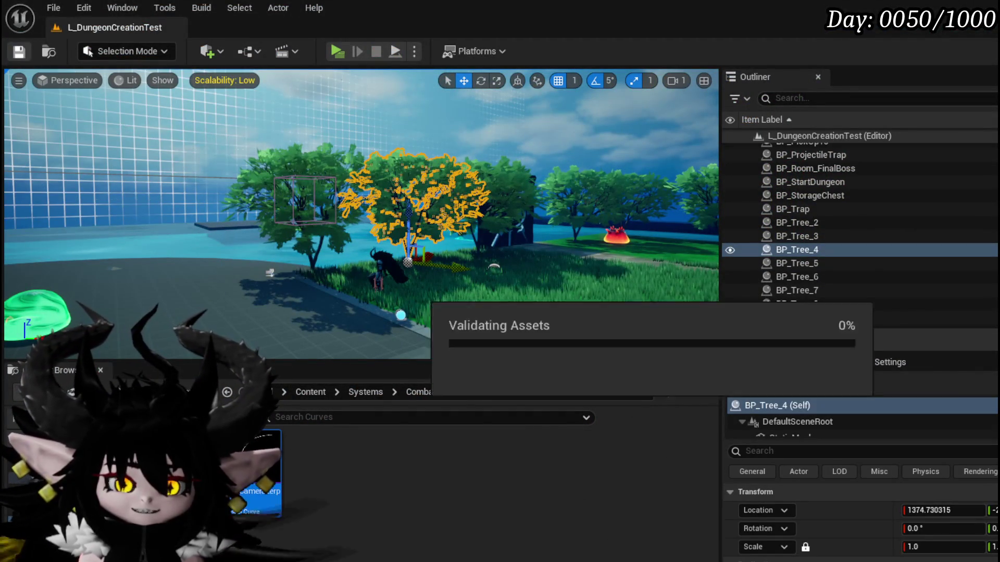
- Save the L_DungeonCreationTest level map
key("p")
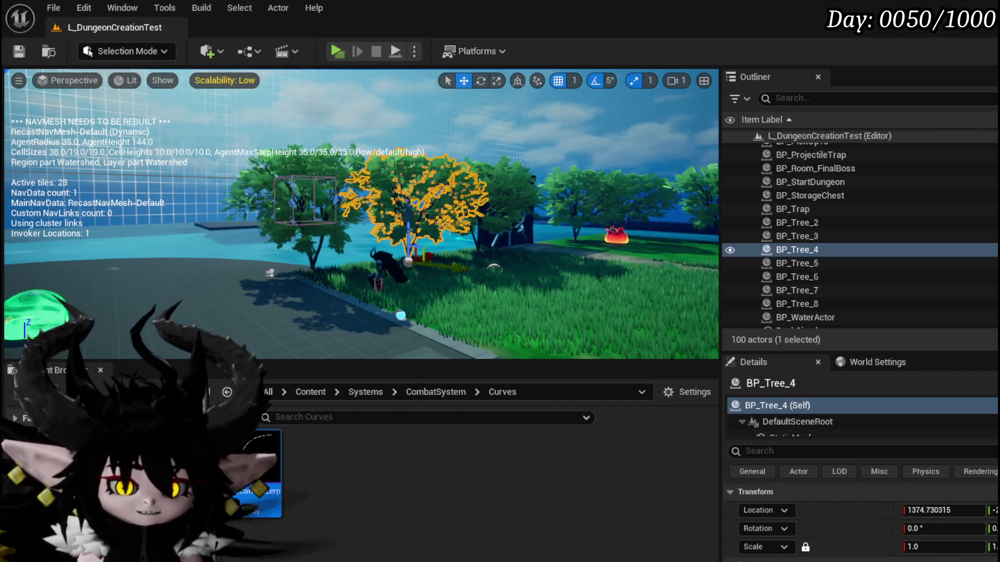
left_click(25, 51)
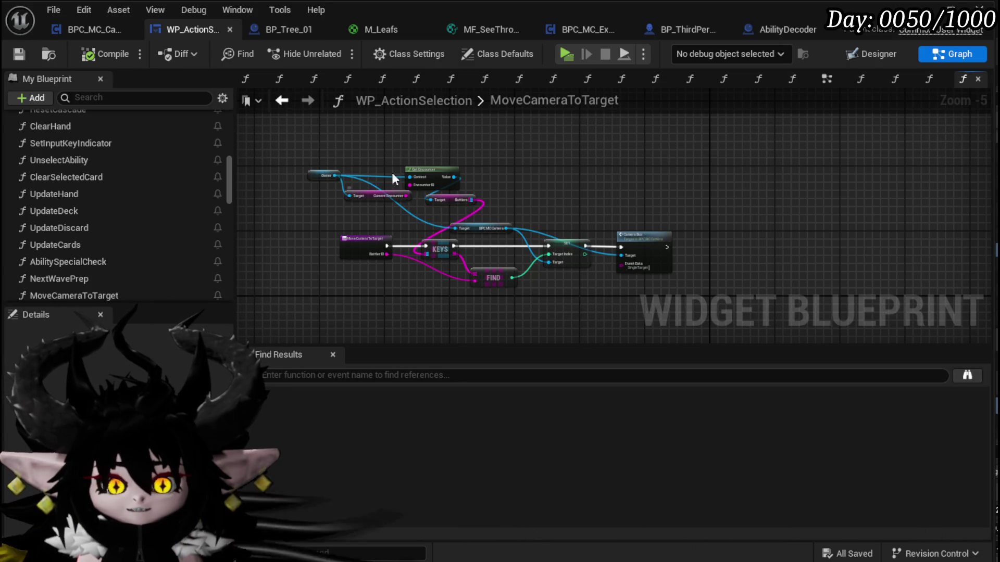
- Look over the MoveCameraToTarget graph, selecting all its nodes then clearing the selection
left_click_drag(492, 150, 522, 132)
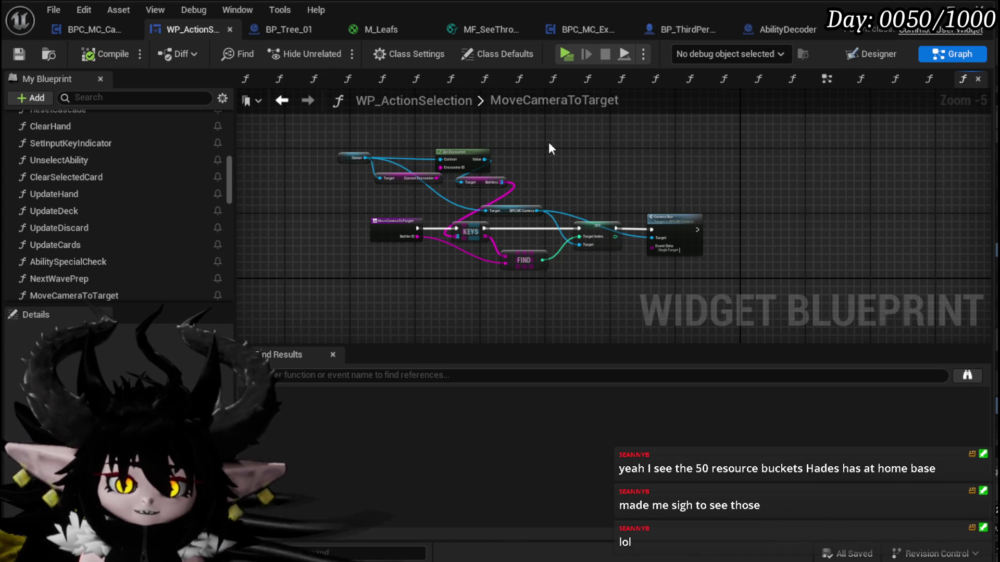
left_click_drag(303, 131, 739, 301)
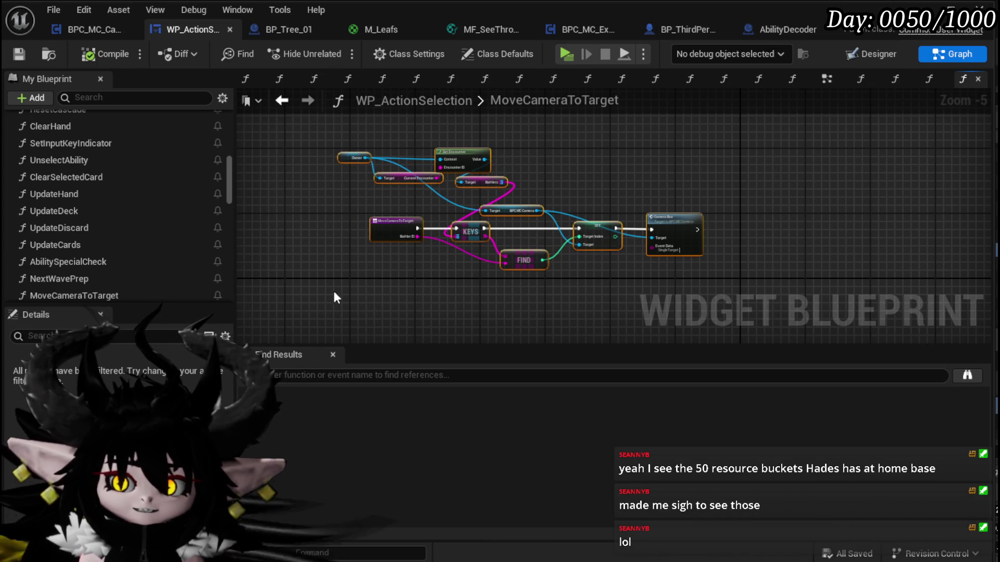
left_click_drag(754, 177, 757, 171)
left_click(763, 142)
left_click(19, 53)
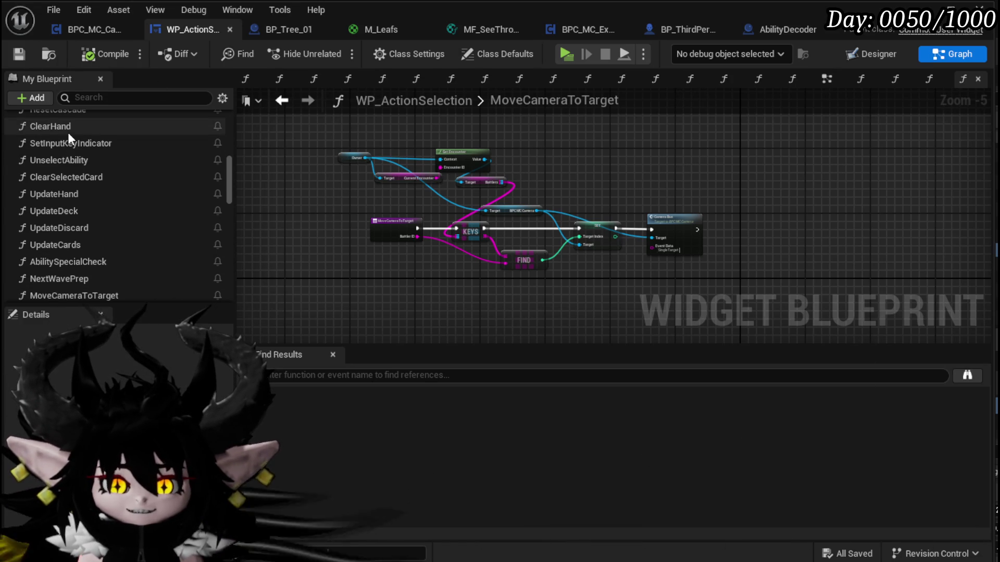
- Find UnselectAbility in the functions list and open its graph
scroll(70, 154, "up", 2)
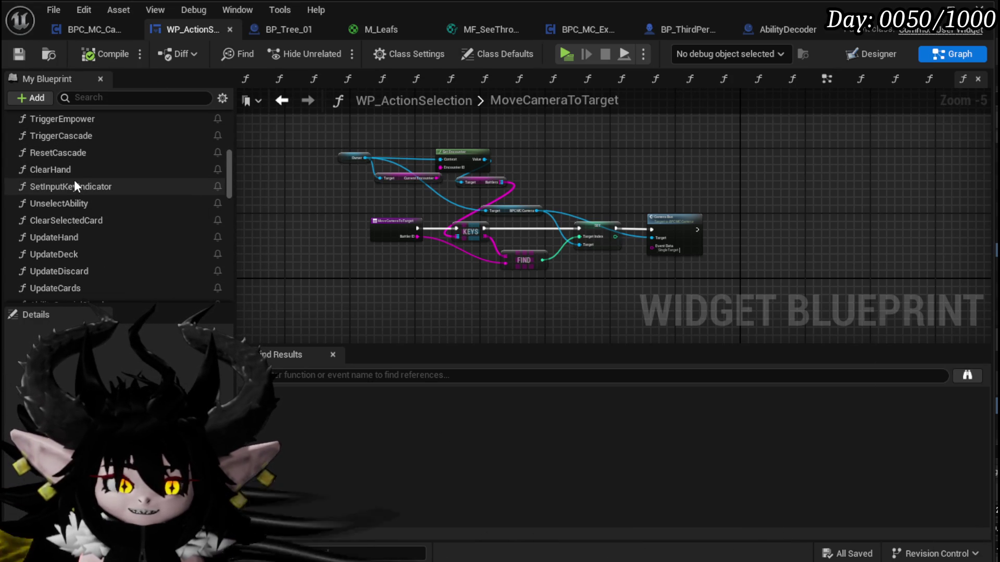
scroll(74, 182, "up", 15)
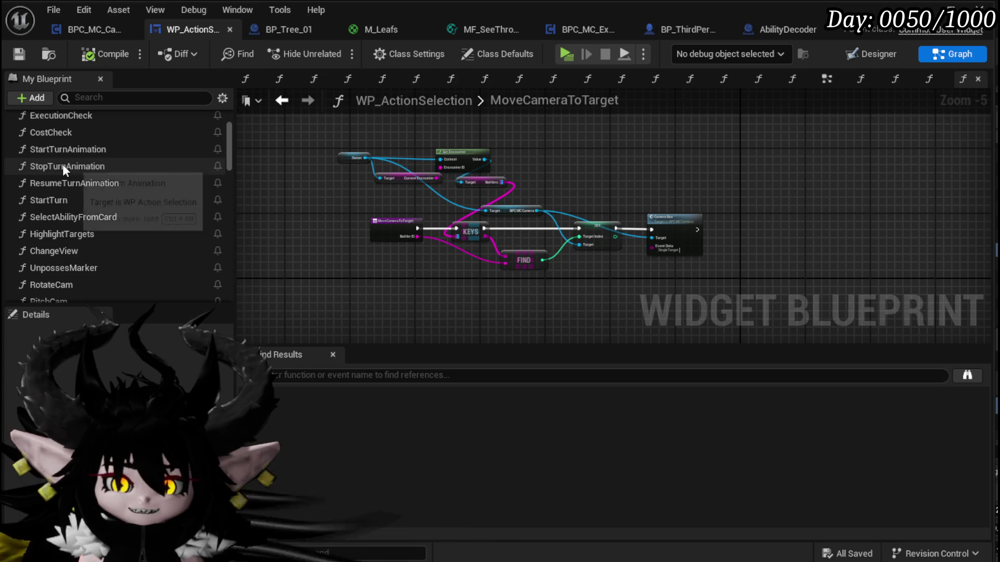
scroll(69, 183, "down", 12)
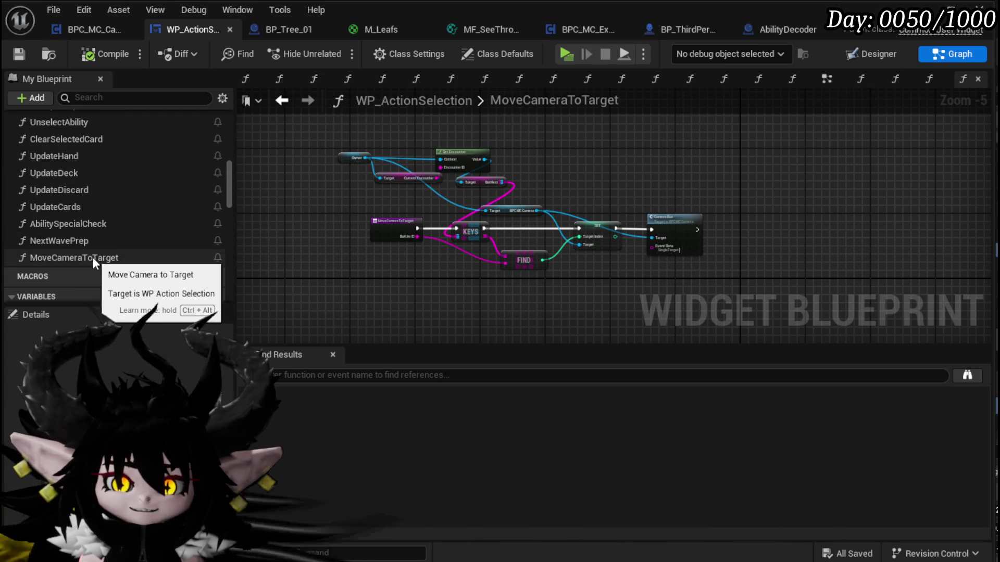
scroll(92, 220, "up", 5)
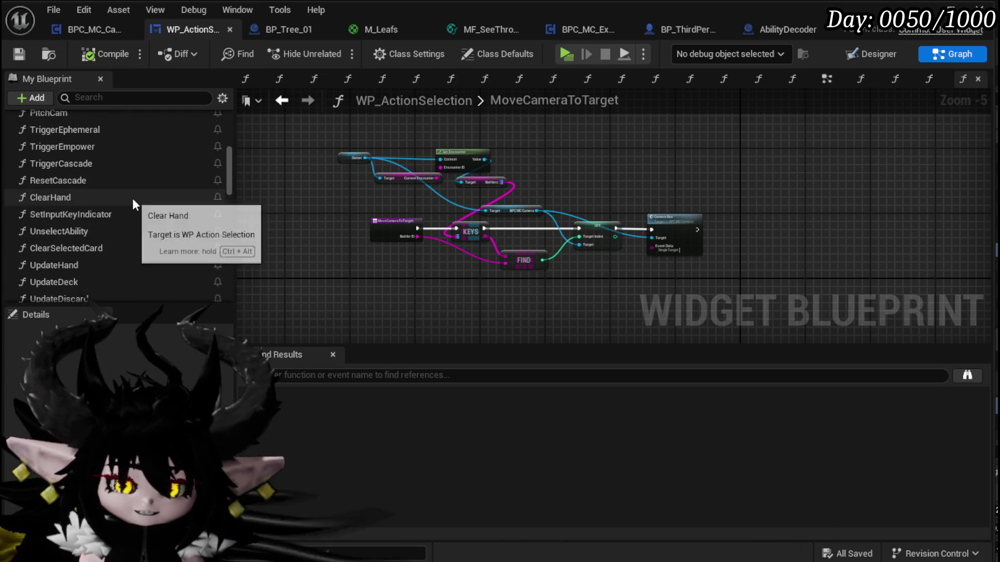
scroll(104, 173, "up", 2)
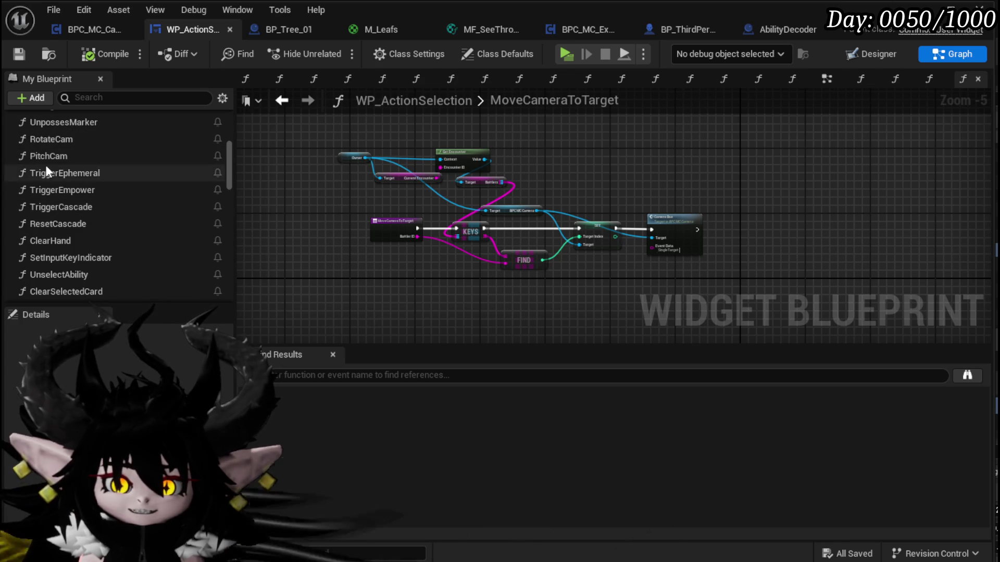
scroll(104, 205, "down", 1)
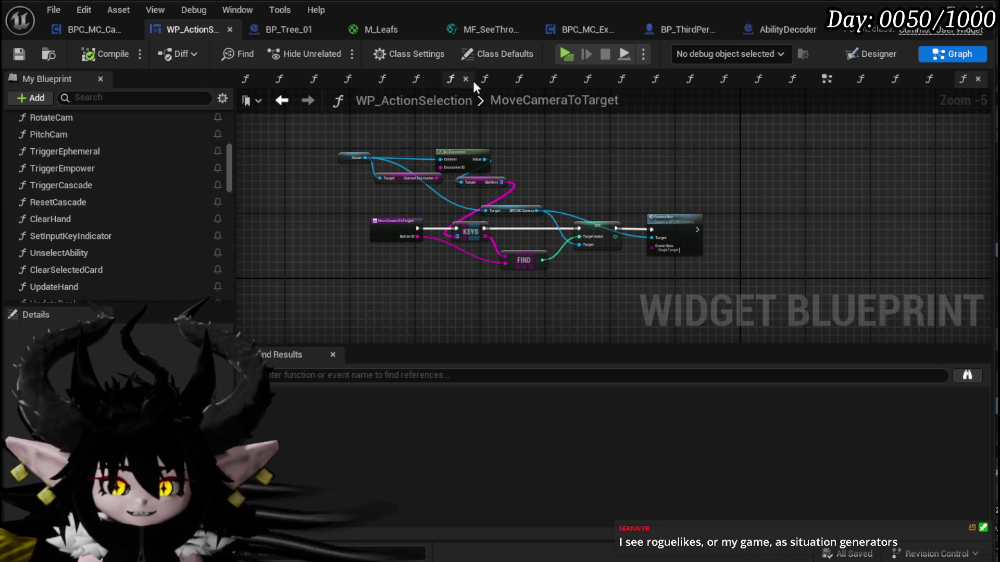
scroll(144, 201, "down", 3)
double_click(73, 188)
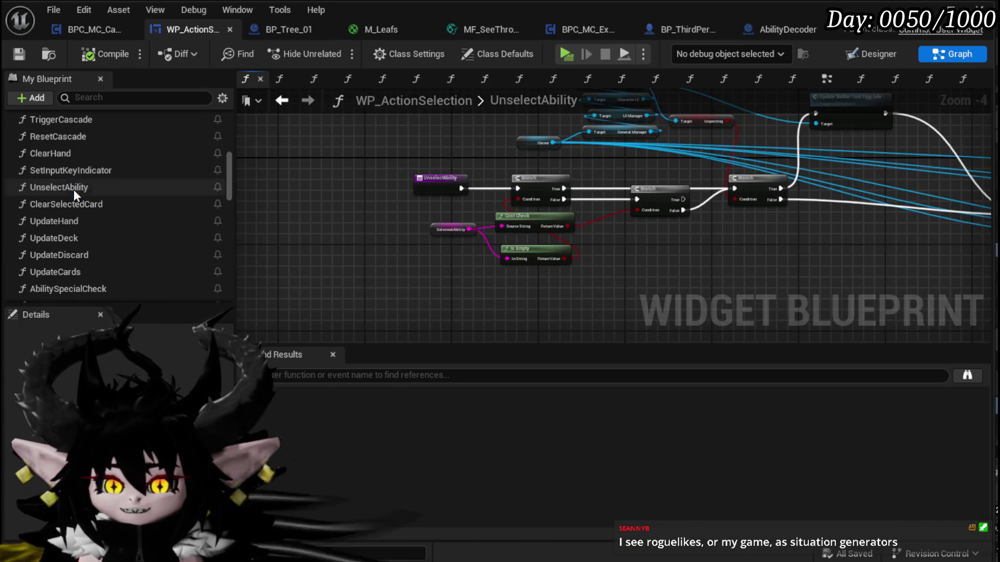
- Move the Manager and Unbind nodes beside the Blendview to Battler node
mouse_move(469, 264)
left_mouse_down()
mouse_move(365, 265)
mouse_move(424, 284)
mouse_move(593, 266)
mouse_move(396, 268)
mouse_move(483, 260)
mouse_move(357, 257)
mouse_move(369, 256)
left_mouse_up()
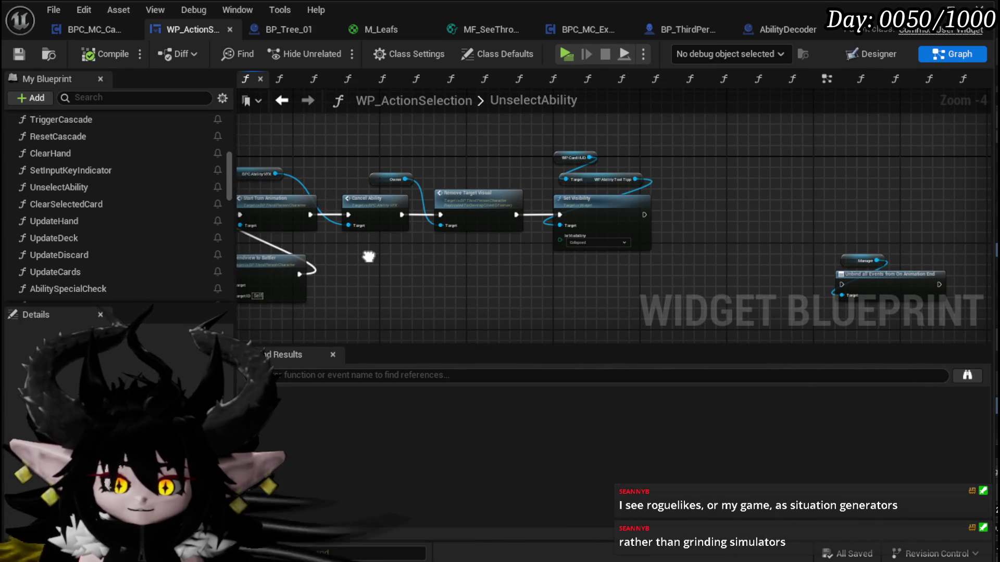
left_click_drag(369, 256, 341, 250)
mouse_move(504, 260)
left_mouse_down()
mouse_move(409, 258)
mouse_move(540, 137)
left_mouse_up()
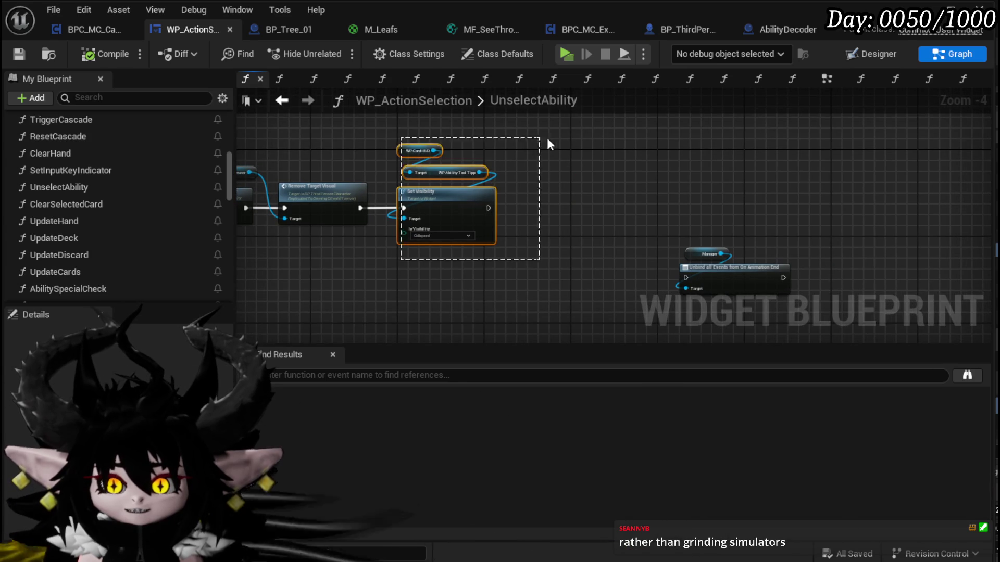
left_click_drag(581, 177, 534, 195)
mouse_move(533, 195)
left_mouse_down()
mouse_move(634, 261)
mouse_move(377, 294)
mouse_move(341, 278)
mouse_move(689, 276)
mouse_move(505, 269)
mouse_move(491, 257)
left_mouse_up()
mouse_move(355, 283)
left_mouse_down()
mouse_move(422, 267)
mouse_move(546, 267)
mouse_move(542, 254)
left_mouse_up()
- Wire Blendview to Battler into Unbind, reposition Update Battler Tool Tipp Info, then compile and save
scroll(434, 266, "up", 3)
mouse_move(459, 281)
left_mouse_down()
mouse_move(530, 251)
mouse_move(560, 281)
left_mouse_up()
left_click(583, 252)
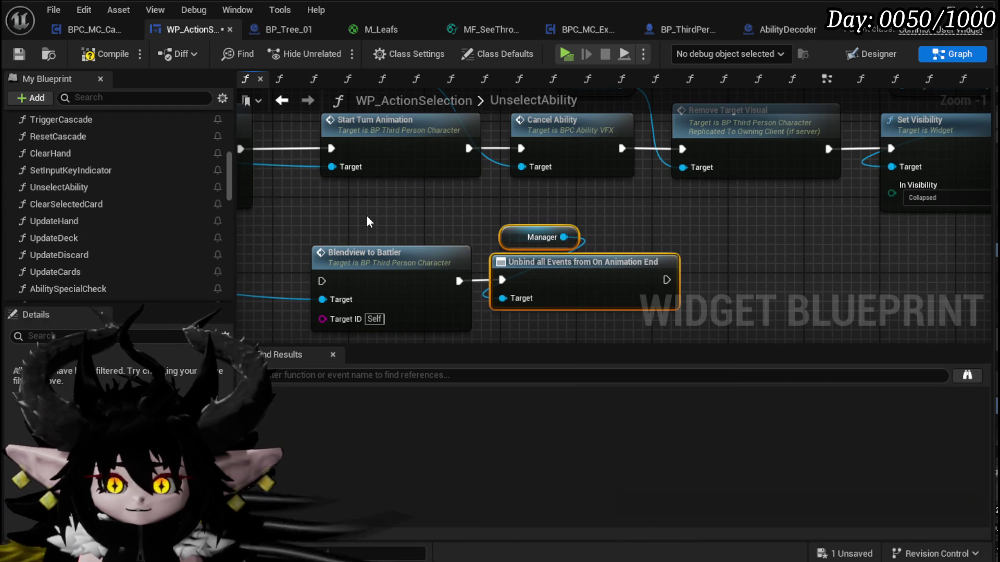
scroll(526, 262, "down", 2)
scroll(526, 262, "down", 1)
mouse_move(681, 262)
left_mouse_down()
mouse_move(698, 279)
mouse_move(870, 290)
mouse_move(595, 228)
left_mouse_up()
mouse_move(487, 139)
left_mouse_down()
mouse_move(520, 161)
mouse_move(676, 177)
left_mouse_up()
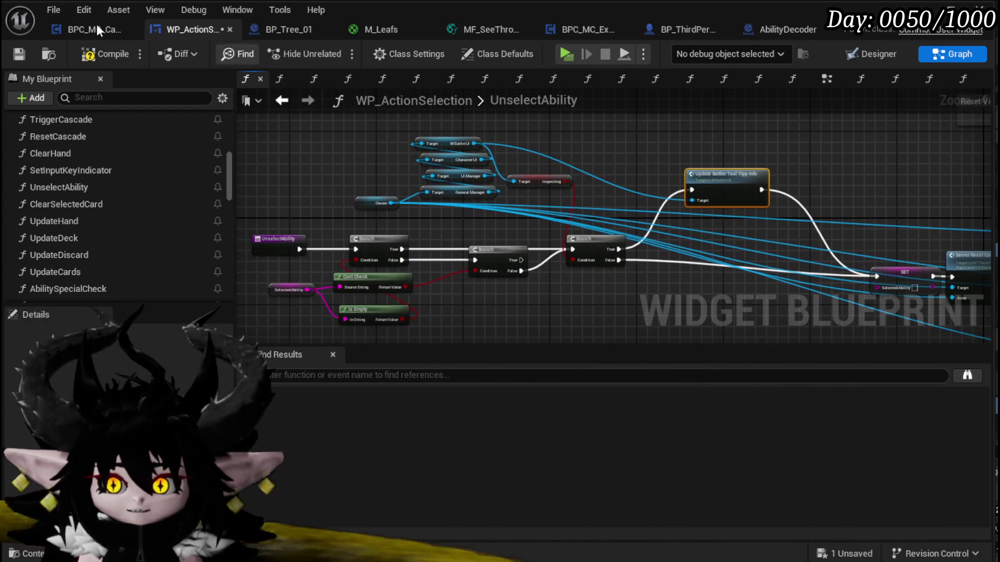
left_click(15, 52)
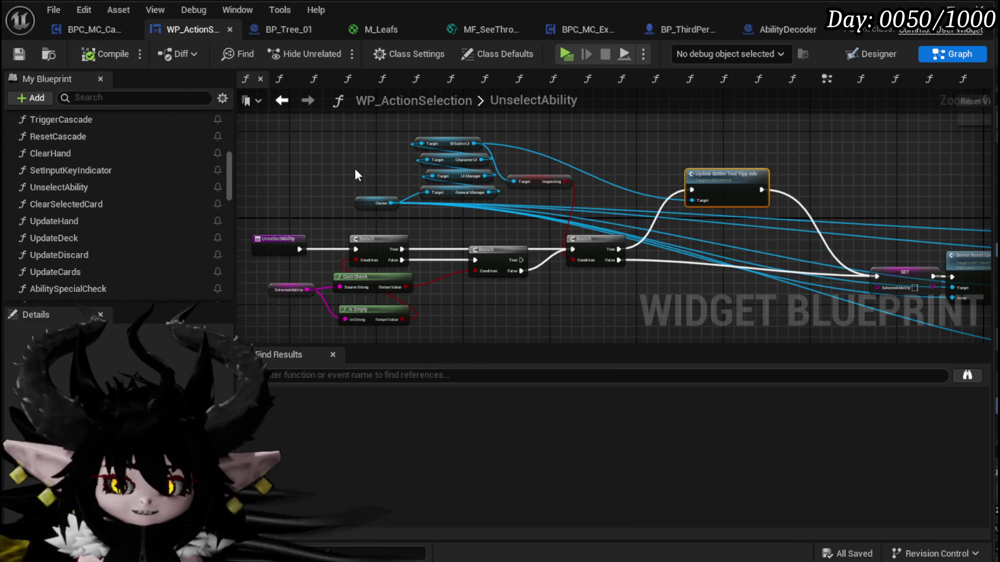
- Drag the BPC Ability VFX getter higher in UnselectAbility and save the blueprint
left_click_drag(355, 167, 396, 161)
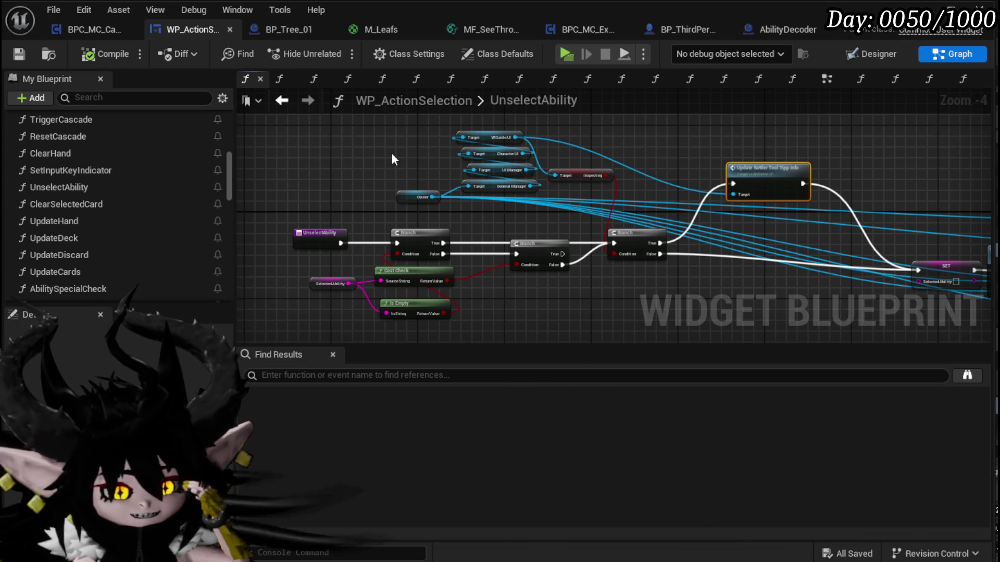
mouse_move(391, 159)
left_mouse_down()
mouse_move(837, 189)
mouse_move(431, 221)
mouse_move(574, 212)
mouse_move(515, 183)
mouse_move(650, 157)
left_mouse_up()
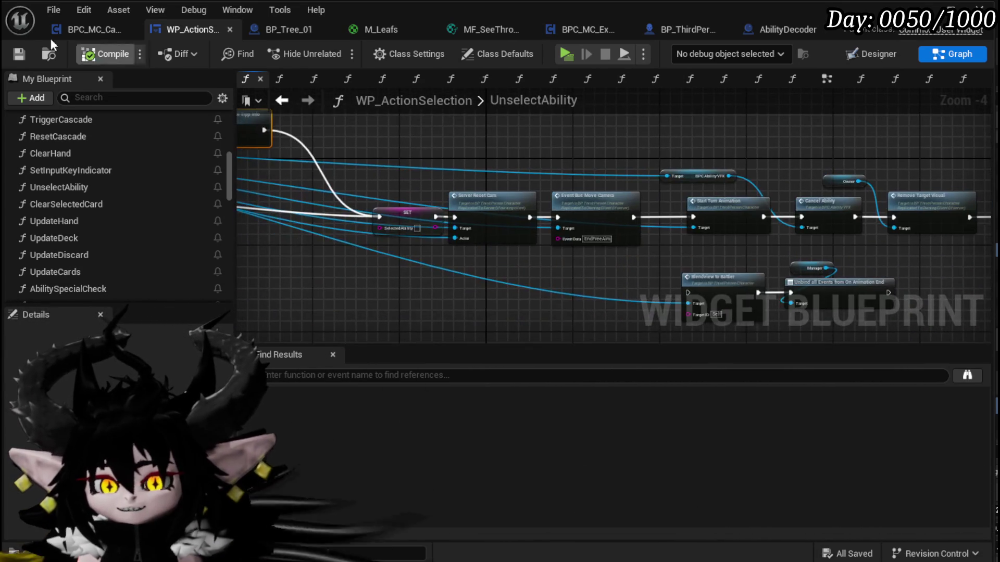
mouse_move(482, 156)
left_mouse_down()
mouse_move(549, 167)
mouse_move(588, 230)
mouse_move(480, 301)
left_mouse_up()
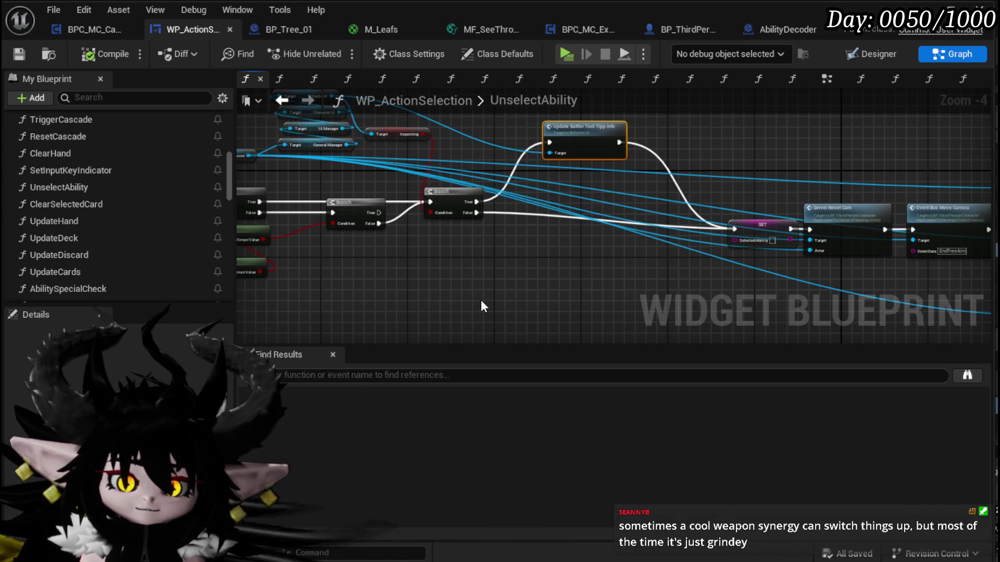
mouse_move(592, 291)
left_mouse_down()
mouse_move(340, 305)
mouse_move(296, 286)
mouse_move(546, 269)
left_mouse_up()
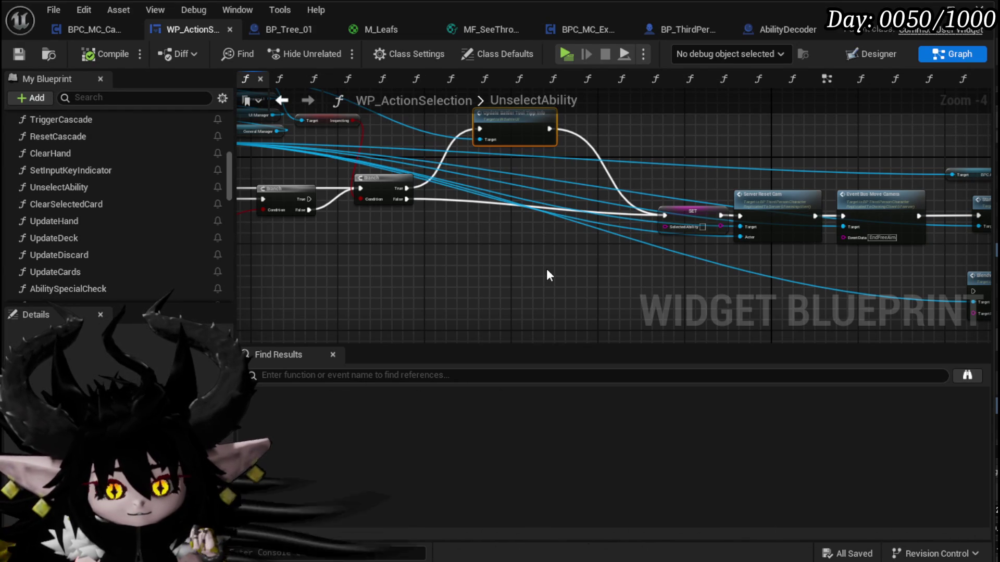
mouse_move(546, 269)
left_mouse_down()
mouse_move(556, 268)
mouse_move(434, 218)
left_mouse_up()
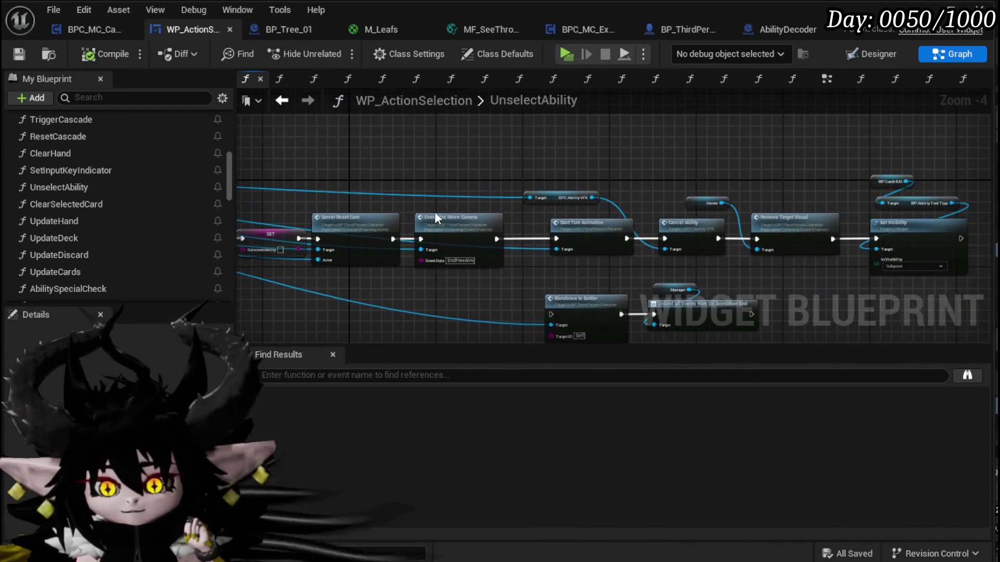
scroll(542, 215, "up", 3)
left_click_drag(553, 196, 578, 151)
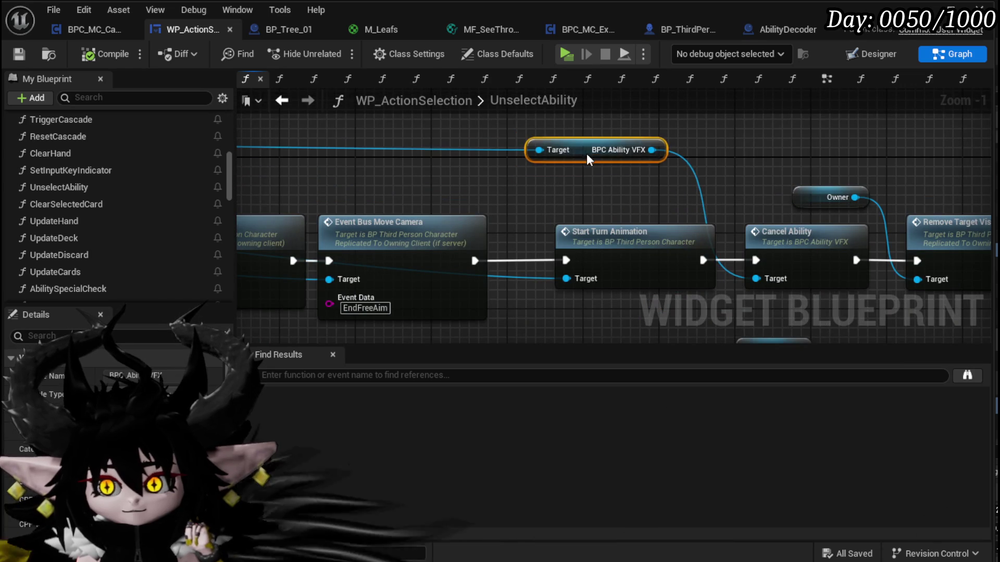
scroll(516, 188, "down", 2)
mouse_move(664, 142)
left_mouse_down()
mouse_move(372, 161)
mouse_move(375, 179)
mouse_move(486, 161)
mouse_move(654, 191)
left_mouse_up()
mouse_move(433, 278)
left_mouse_down()
mouse_move(598, 255)
mouse_move(463, 269)
mouse_move(594, 274)
left_mouse_up()
scroll(573, 255, "down", 1)
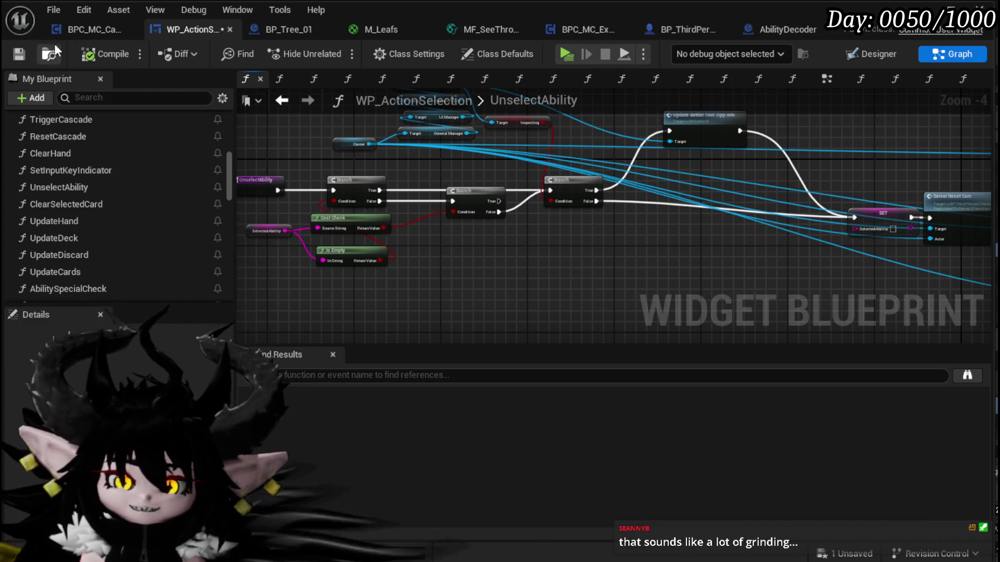
left_click(7, 55)
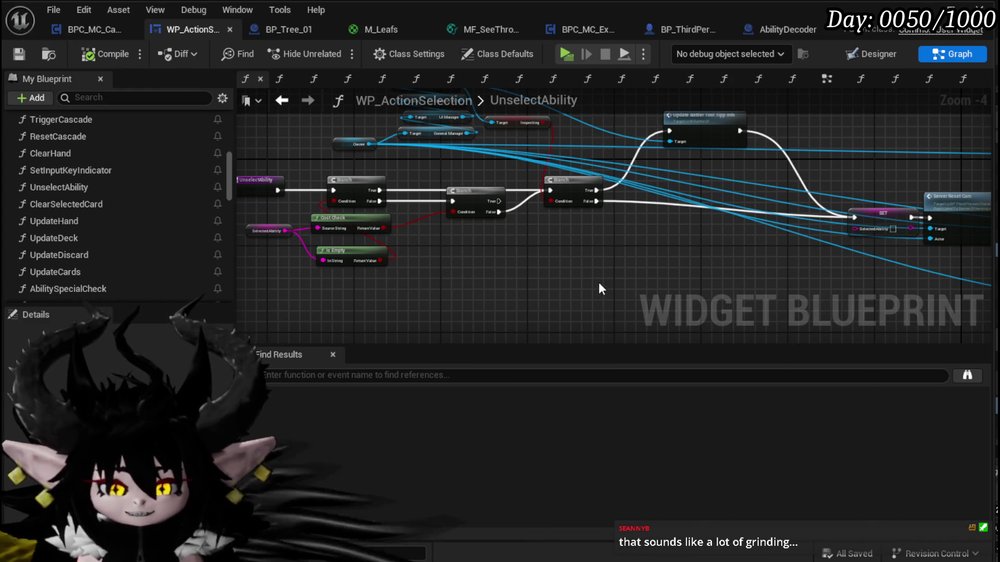
- Select the Blendview to Battler, Unbind and Manager nodes in UnselectAbility and nudge them slightly down
left_click_drag(598, 284, 574, 268)
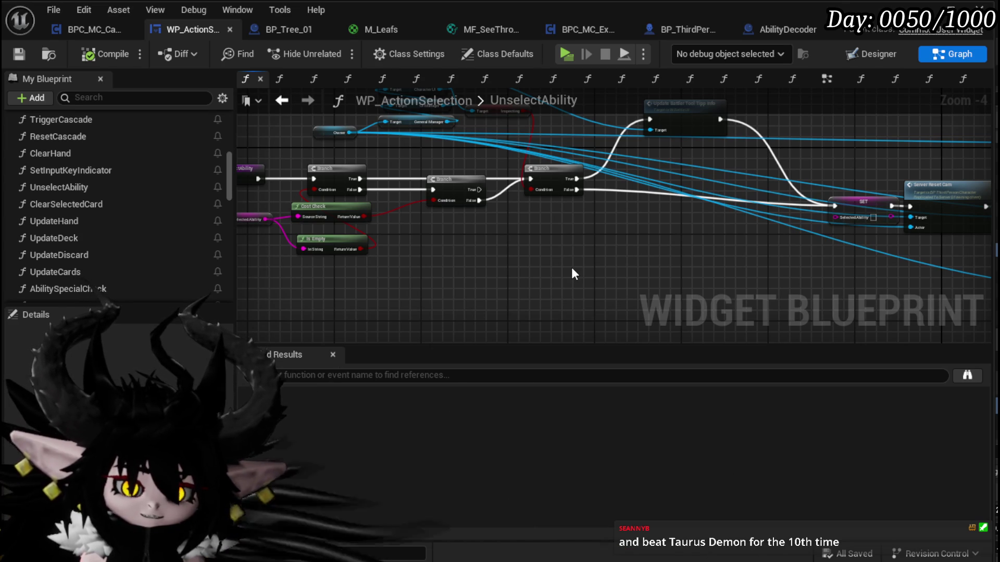
mouse_move(585, 254)
left_mouse_down()
mouse_move(496, 239)
mouse_move(556, 261)
mouse_move(509, 249)
mouse_move(571, 236)
mouse_move(666, 239)
left_mouse_up()
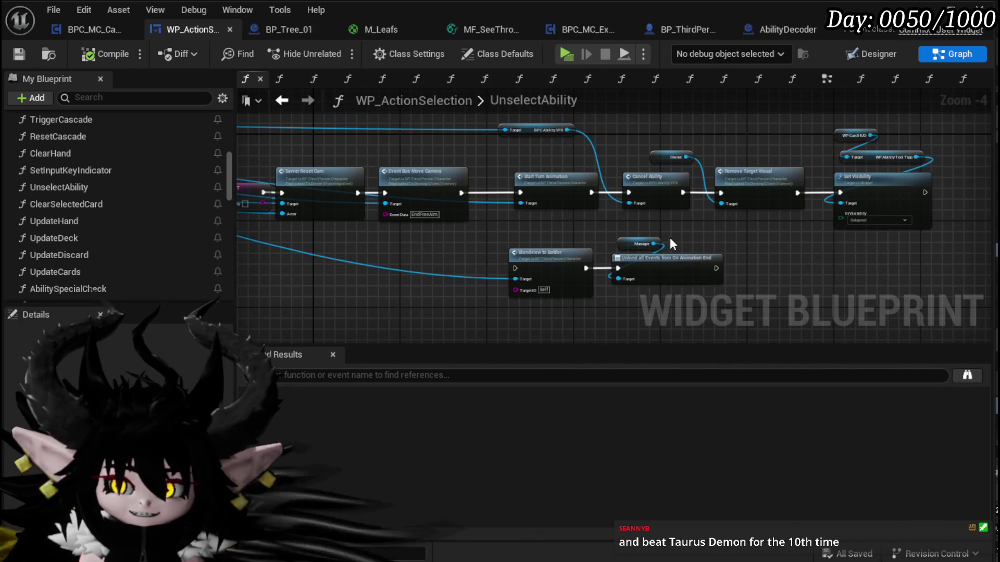
mouse_move(527, 226)
left_mouse_down()
mouse_move(765, 276)
mouse_move(774, 243)
left_mouse_up()
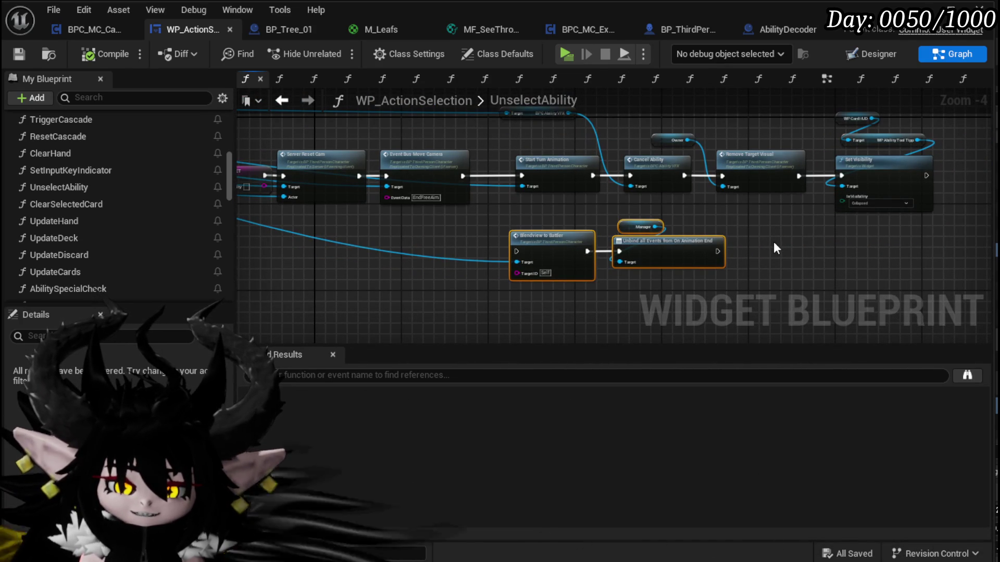
mouse_move(774, 242)
left_mouse_down()
mouse_move(673, 276)
mouse_move(480, 265)
mouse_move(437, 279)
mouse_move(483, 272)
left_mouse_up()
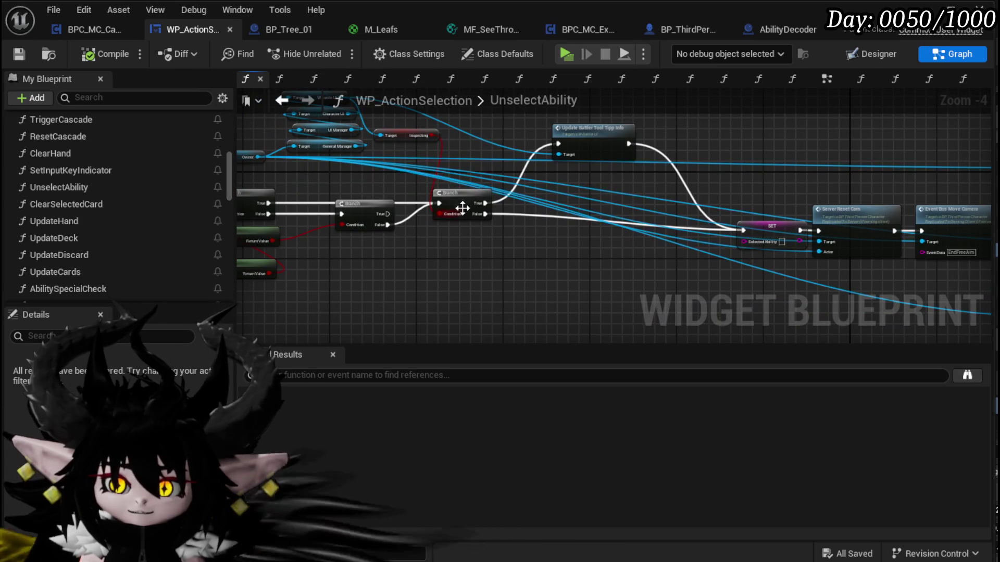
mouse_move(389, 289)
left_mouse_down()
mouse_move(361, 298)
mouse_move(586, 166)
mouse_move(586, 194)
left_mouse_up()
left_click_drag(693, 217, 582, 245)
- Lower the right-hand Branch node about 20 px to straighten its wires, then save the blueprint
left_click_drag(576, 207, 574, 216)
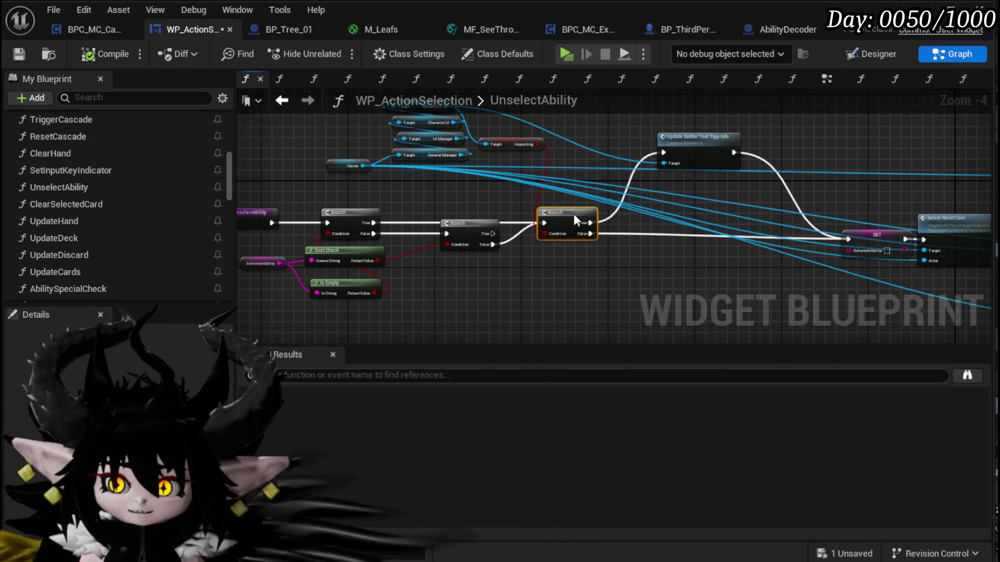
left_click(570, 198)
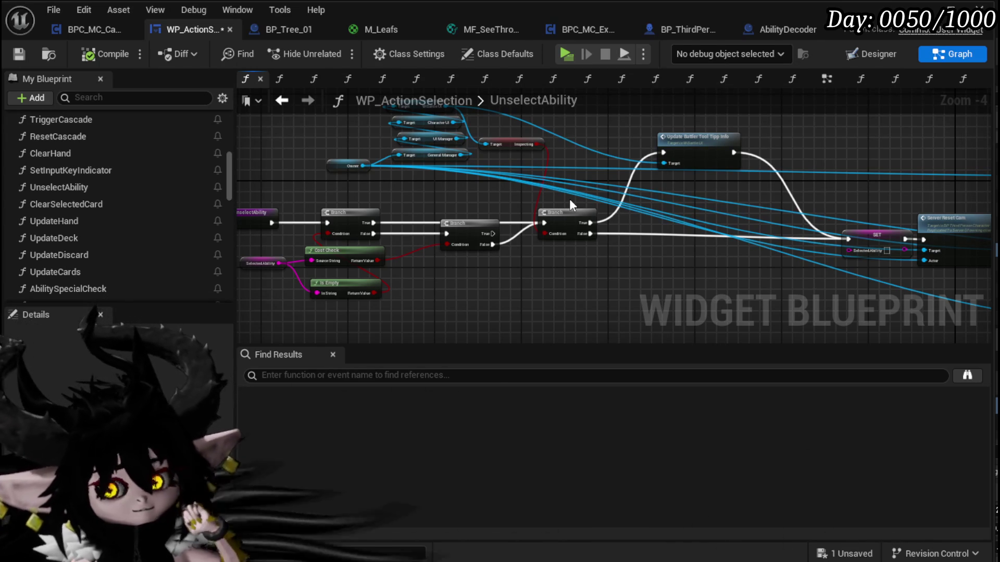
mouse_move(560, 198)
left_mouse_down()
mouse_move(486, 272)
mouse_move(619, 261)
mouse_move(403, 234)
mouse_move(467, 229)
mouse_move(498, 247)
mouse_move(716, 262)
left_mouse_up()
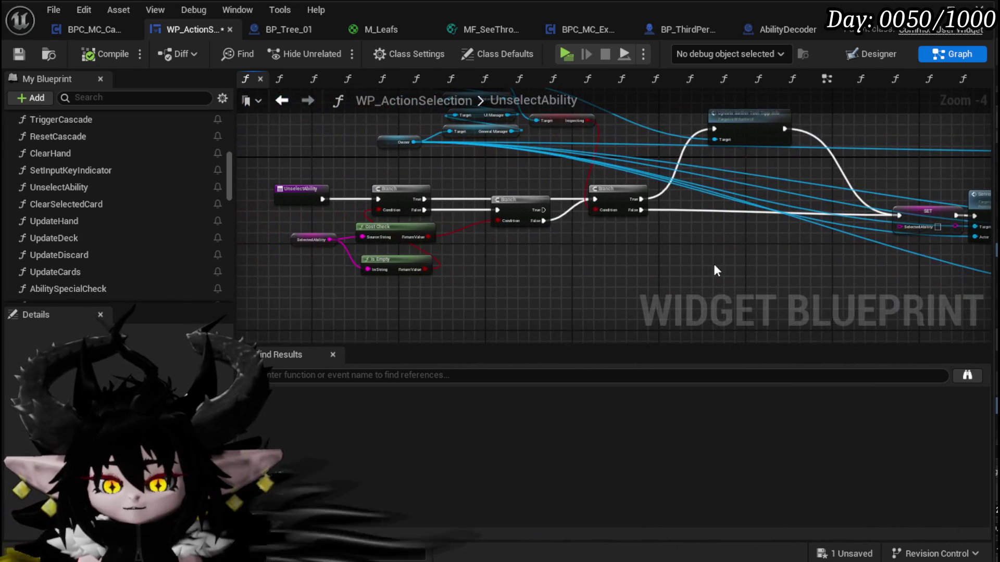
key("ctrl+s")
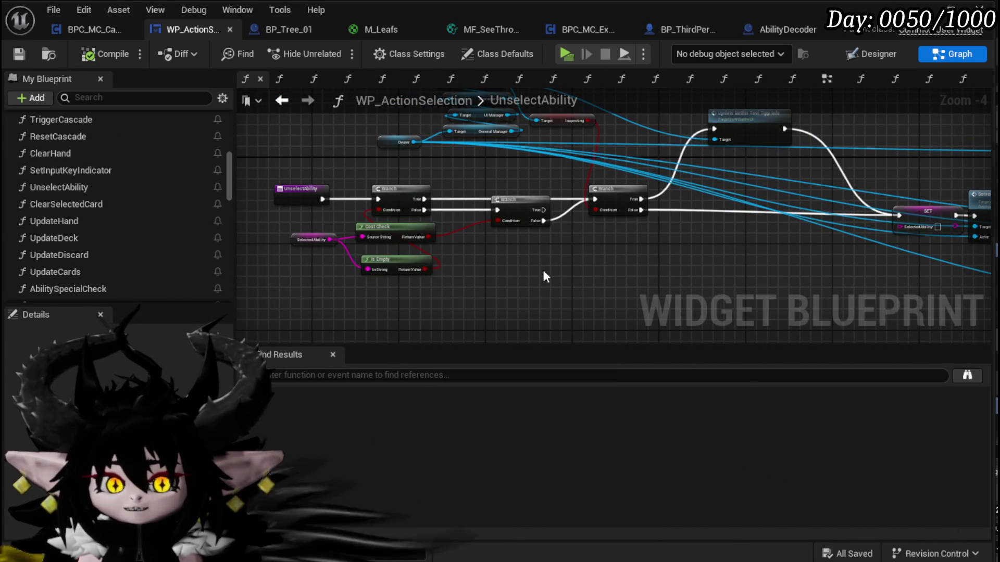
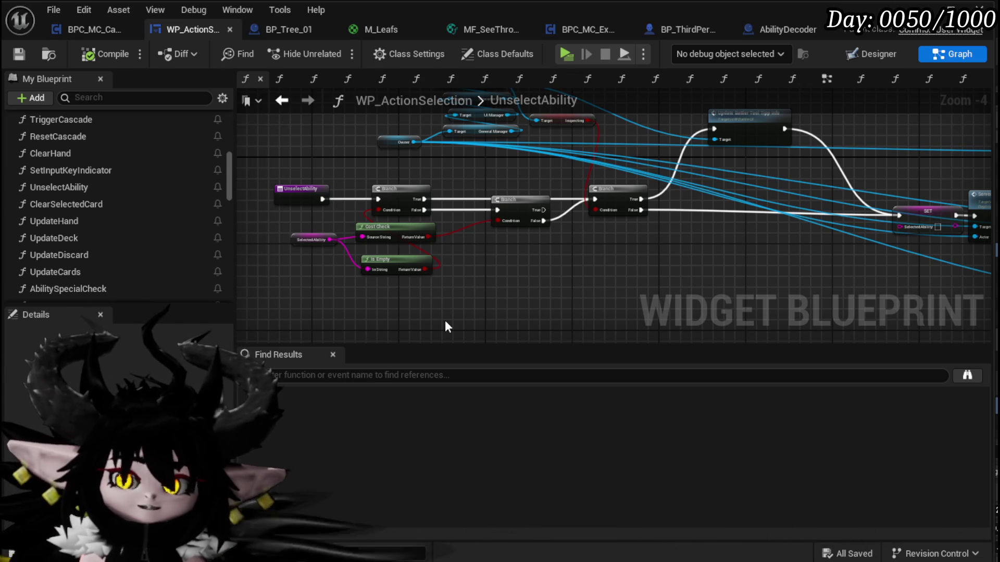
- Inspect the Move Camera Sequence nodes in BPC_MC_Camera's CameraBus graph
left_click_drag(486, 323, 524, 333)
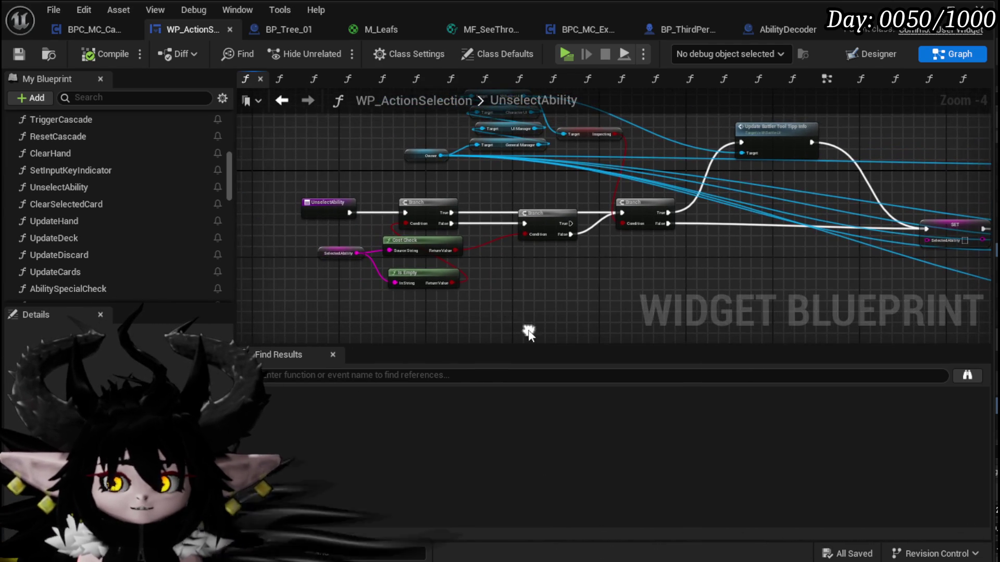
left_click(65, 33)
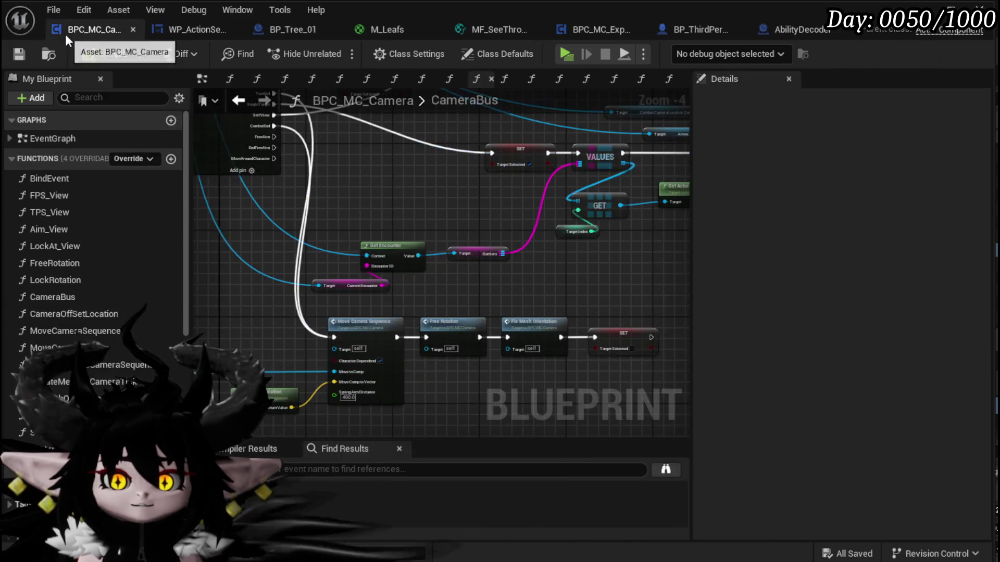
mouse_move(416, 234)
left_mouse_down()
mouse_move(560, 297)
mouse_move(676, 260)
mouse_move(722, 331)
left_mouse_up()
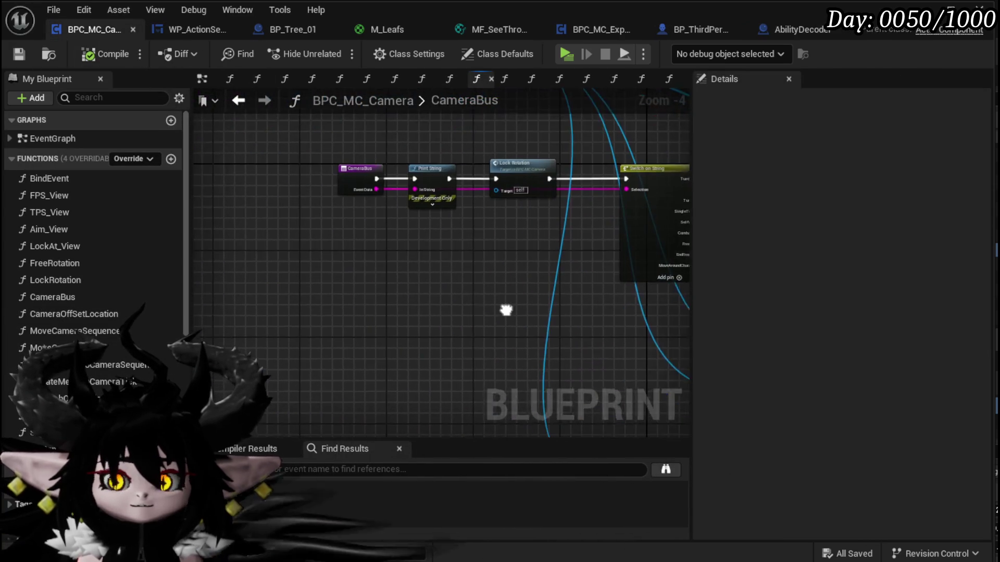
scroll(292, 214, "up", 3)
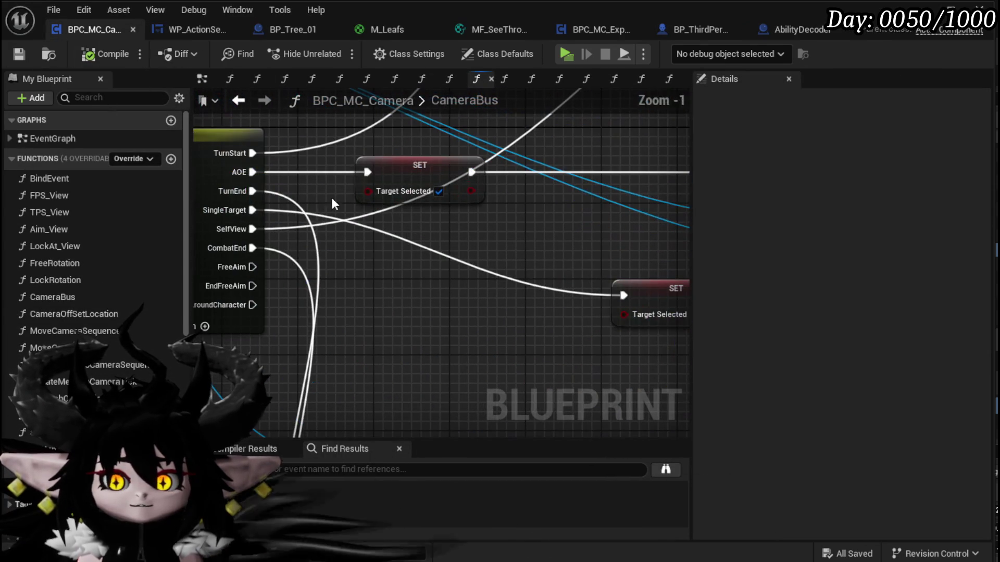
scroll(339, 178, "down", 2)
mouse_move(225, 187)
left_mouse_down()
mouse_move(504, 216)
mouse_move(179, 232)
mouse_move(389, 296)
mouse_move(415, 294)
left_mouse_up()
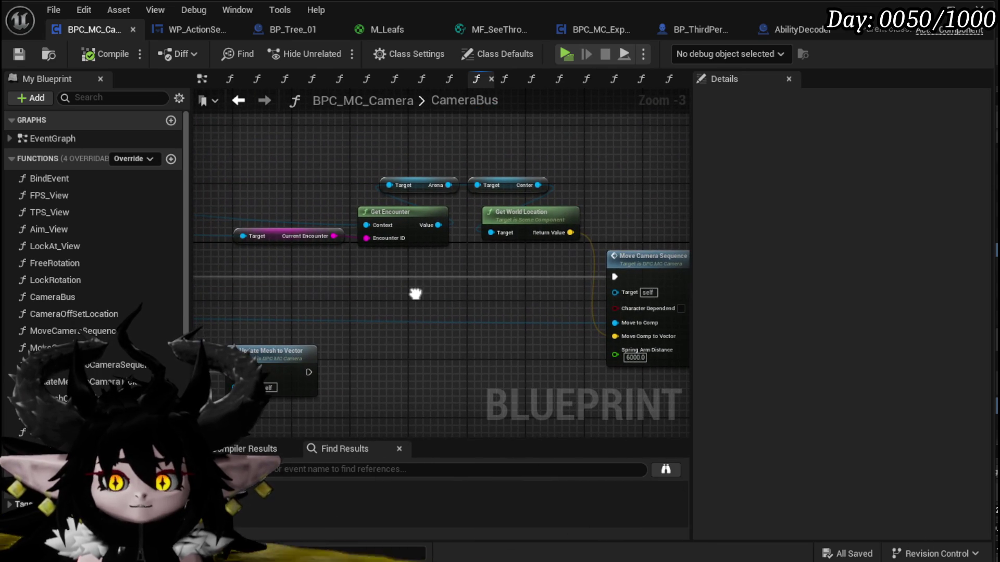
- Back in WP_ActionSelection, survey the UnselectAbility chain through Cancel Ability and Set Visibility
left_click(193, 29)
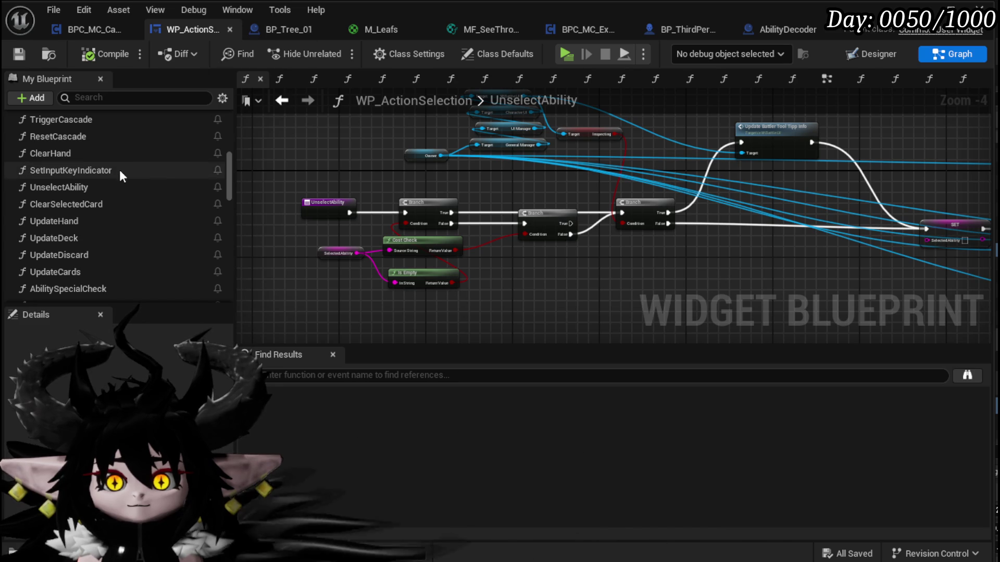
left_click_drag(797, 208, 384, 208)
mouse_move(666, 161)
left_mouse_down()
mouse_move(393, 156)
mouse_move(542, 149)
mouse_move(379, 156)
mouse_move(607, 167)
mouse_move(458, 143)
mouse_move(620, 152)
left_mouse_up()
scroll(145, 242, "up", 6)
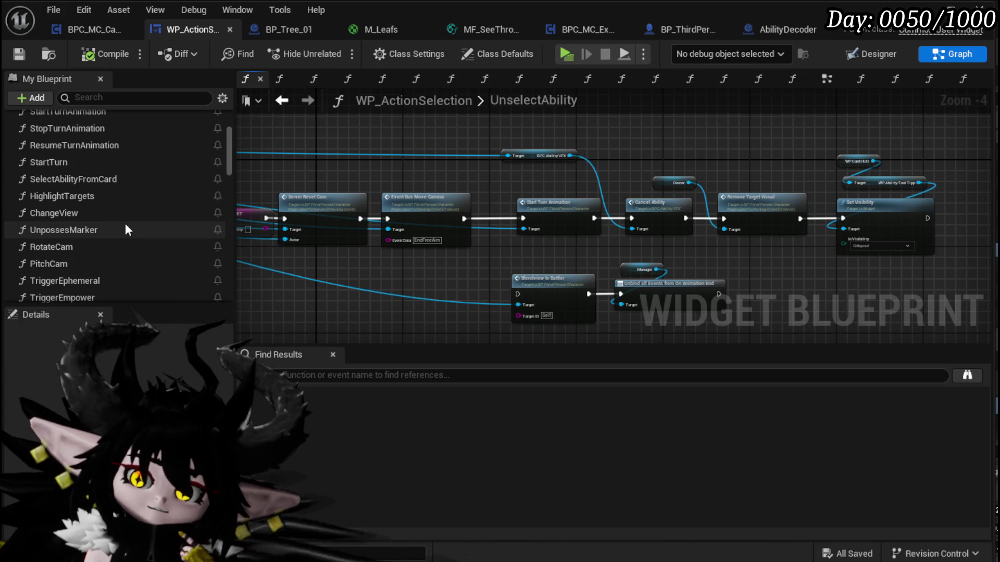
scroll(125, 229, "up", 3)
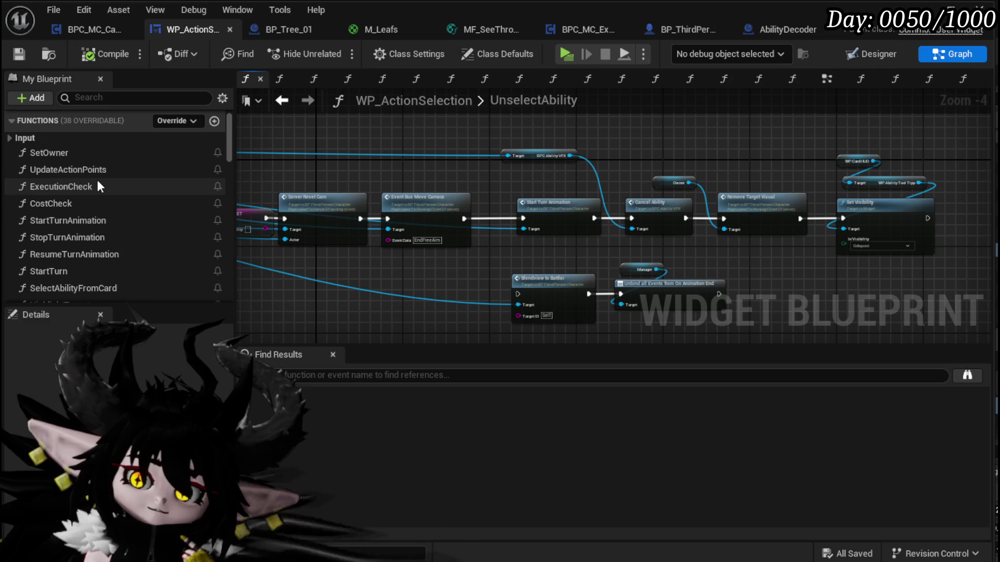
scroll(98, 184, "down", 2)
scroll(103, 194, "down", 2)
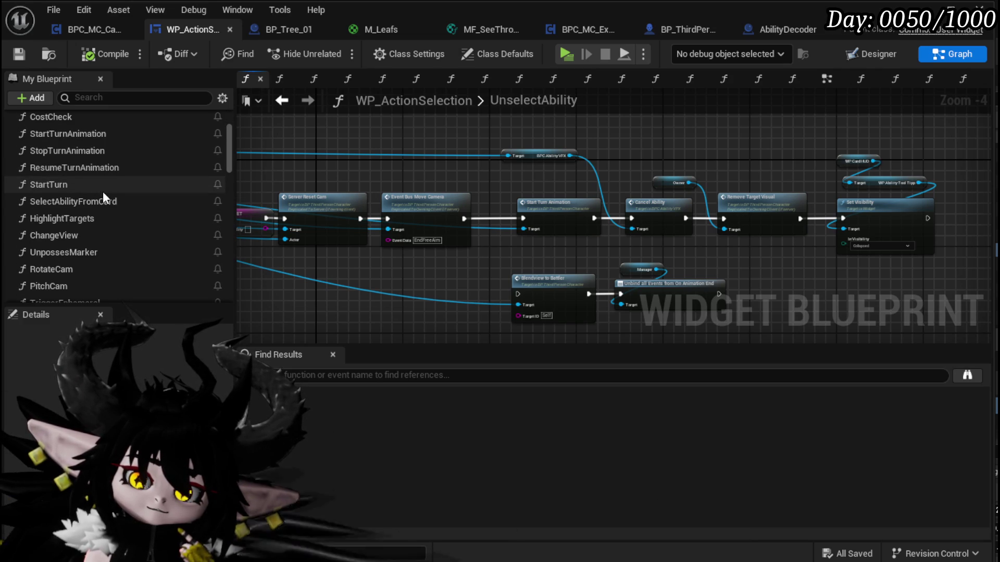
scroll(98, 193, "down", 1)
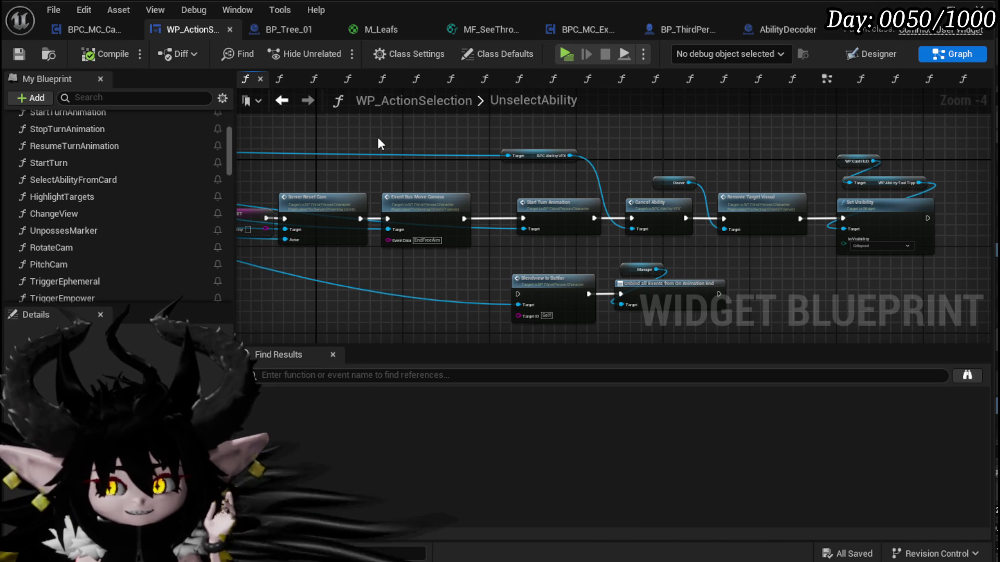
mouse_move(386, 148)
left_mouse_down()
mouse_move(613, 189)
mouse_move(561, 191)
mouse_move(815, 203)
left_mouse_up()
mouse_move(434, 201)
left_mouse_down()
mouse_move(525, 213)
mouse_move(483, 216)
left_mouse_up()
left_click_drag(768, 183, 450, 182)
left_click_drag(599, 177, 402, 175)
left_click_drag(661, 217, 476, 213)
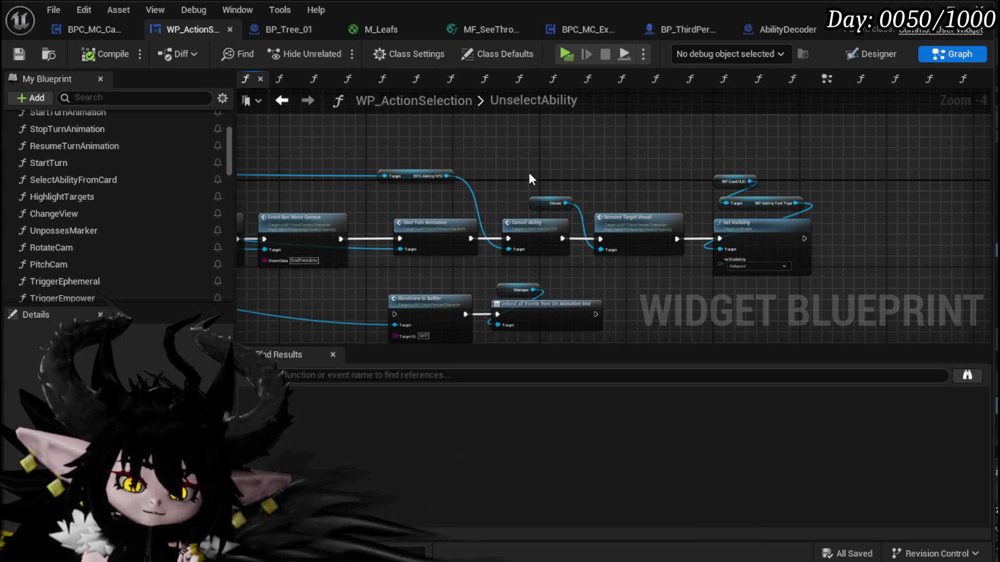
- Move the Owner and four Target getter nodes further left, then save the blueprint
scroll(526, 171, "up", 3)
scroll(450, 148, "down", 1)
mouse_move(444, 196)
left_mouse_down()
mouse_move(533, 191)
mouse_move(562, 164)
mouse_move(654, 204)
left_mouse_up()
mouse_move(522, 224)
left_mouse_down()
mouse_move(703, 168)
mouse_move(651, 209)
mouse_move(558, 240)
mouse_move(686, 267)
mouse_move(576, 268)
mouse_move(594, 269)
left_mouse_up()
scroll(523, 224, "down", 1)
scroll(558, 239, "down", 2)
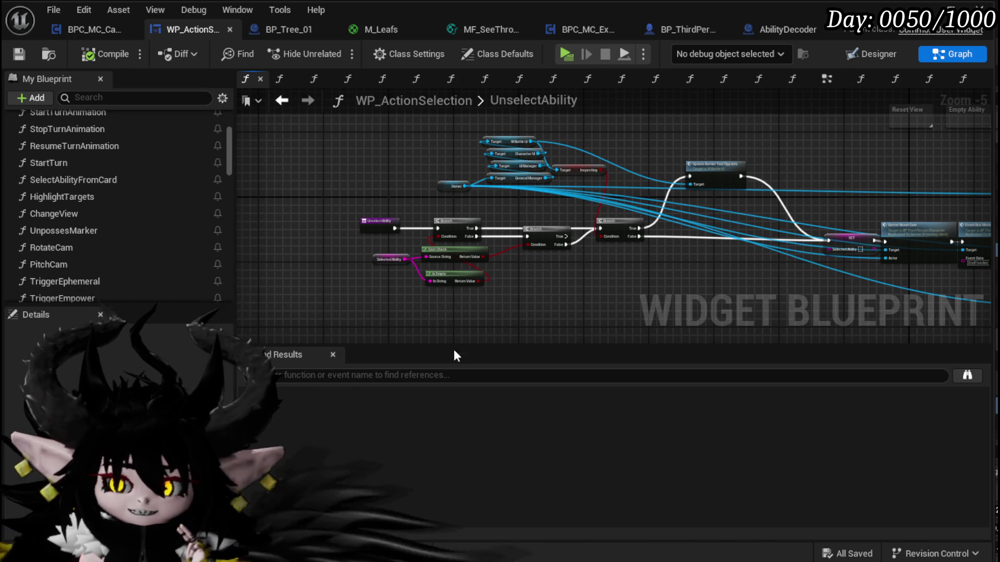
left_click_drag(459, 336, 383, 339)
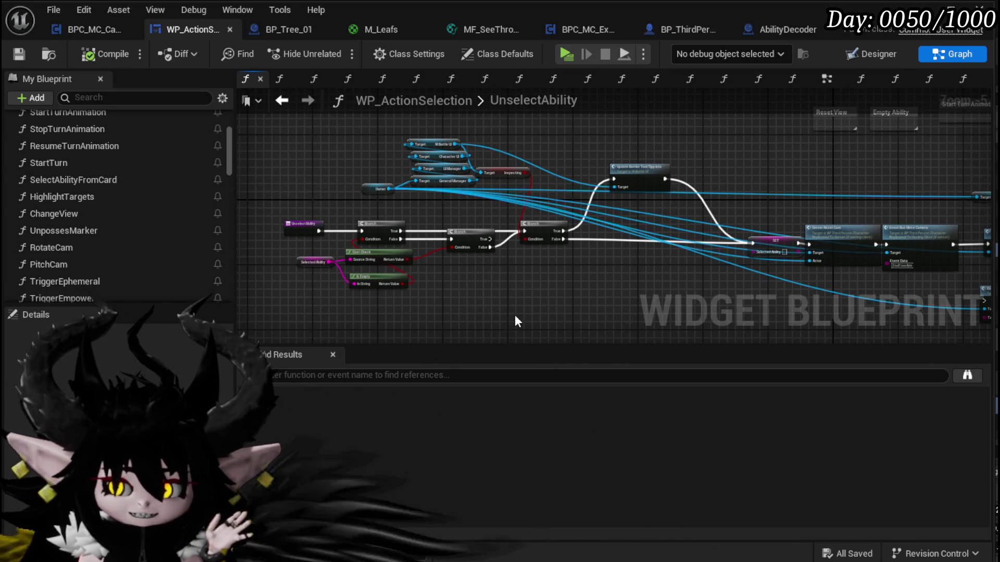
mouse_move(590, 284)
left_mouse_down()
mouse_move(703, 201)
mouse_move(640, 179)
mouse_move(752, 180)
left_mouse_up()
scroll(417, 213, "up", 2)
left_click_drag(328, 148, 524, 263)
left_click_drag(469, 221, 409, 218)
mouse_move(603, 205)
left_mouse_down()
mouse_move(446, 213)
mouse_move(417, 154)
mouse_move(395, 163)
left_mouse_up()
mouse_move(491, 183)
left_mouse_down()
mouse_move(517, 172)
mouse_move(482, 245)
mouse_move(554, 267)
mouse_move(603, 238)
mouse_move(406, 261)
mouse_move(433, 170)
mouse_move(527, 162)
left_mouse_up()
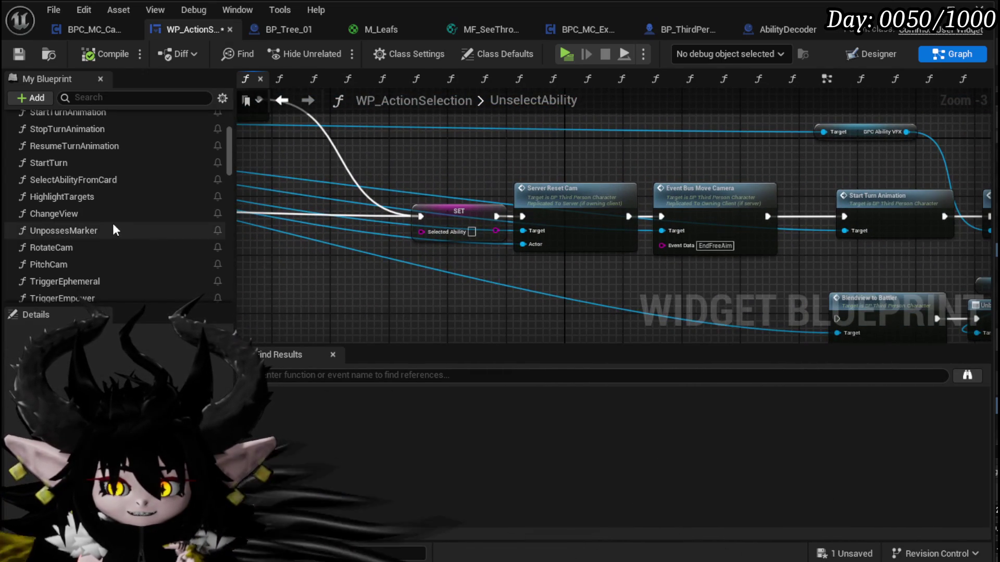
left_click(19, 54)
- Shift the Blendview, Manager and Unbind nodes lower and to the right
mouse_move(386, 286)
left_mouse_down()
mouse_move(310, 271)
mouse_move(479, 273)
mouse_move(286, 215)
left_mouse_up()
mouse_move(388, 192)
left_mouse_down()
mouse_move(417, 211)
mouse_move(569, 223)
mouse_move(602, 281)
left_mouse_up()
left_click_drag(742, 254, 592, 331)
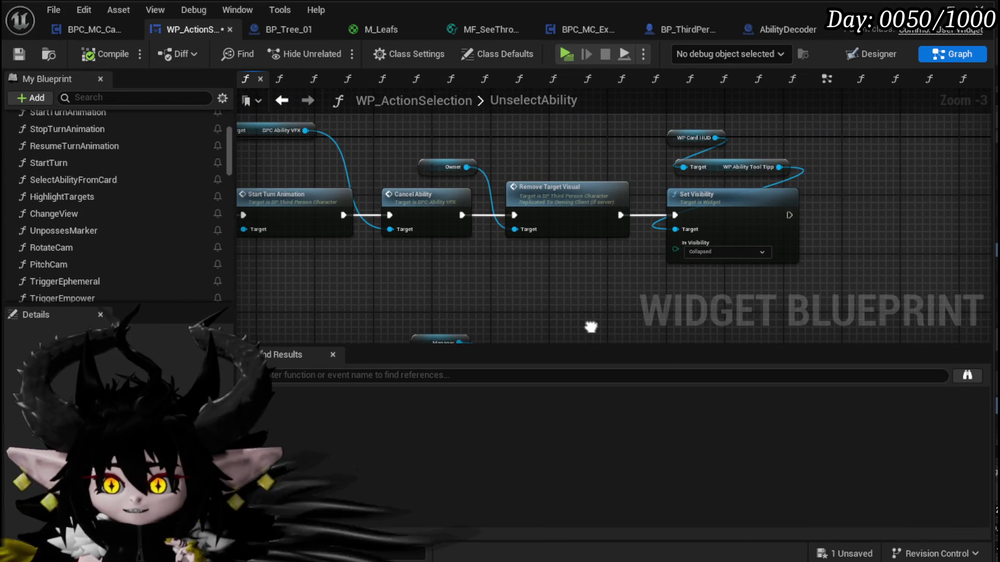
scroll(105, 177, "down", 1)
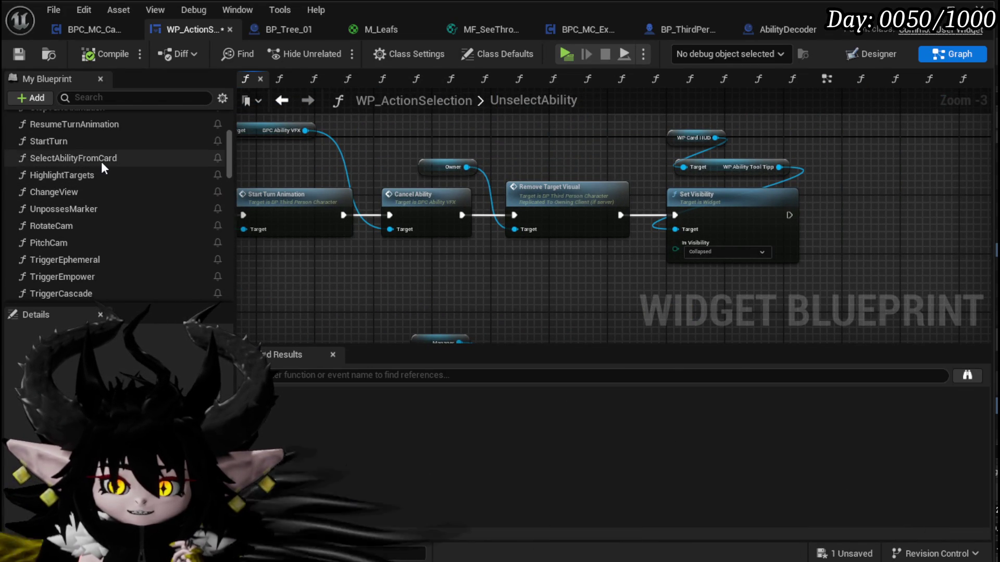
- From SelectAbilityFromCard, open the MoveCameraToTarget function and select its entry node
double_click(101, 159)
mouse_move(553, 232)
left_mouse_down()
mouse_move(563, 283)
mouse_move(840, 266)
mouse_move(614, 255)
left_mouse_up()
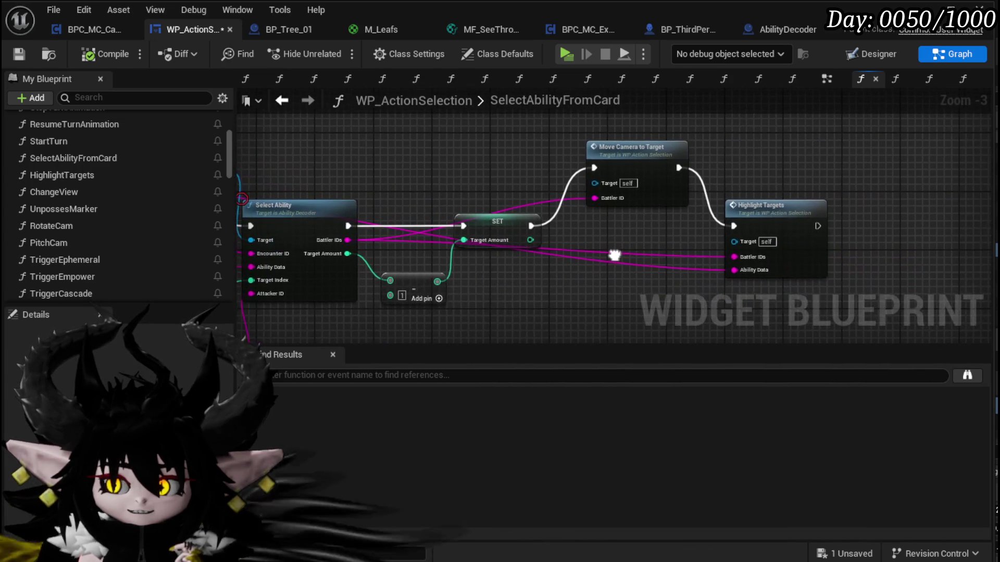
left_click(632, 169)
double_click(632, 169)
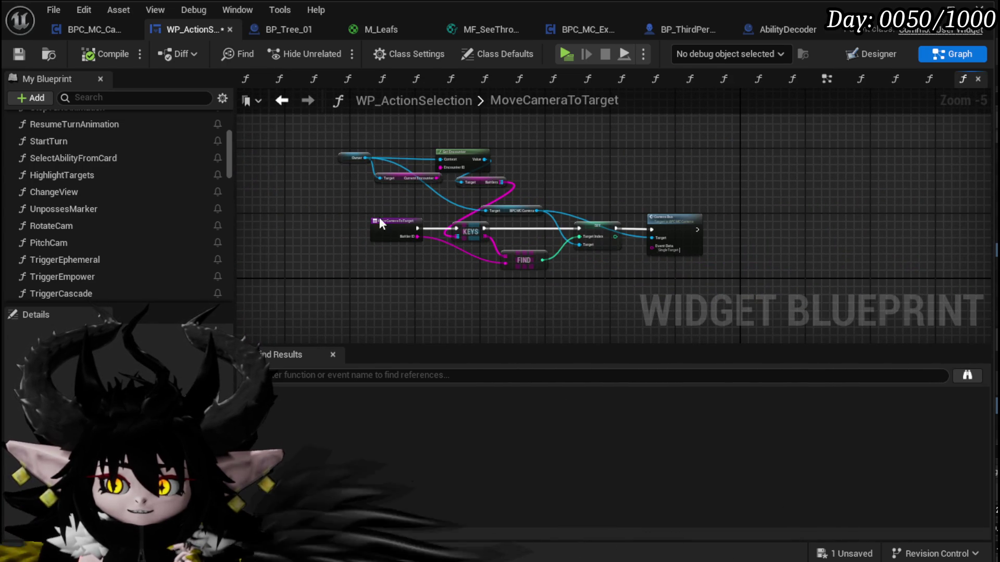
scroll(400, 267, "up", 4)
left_click(400, 180)
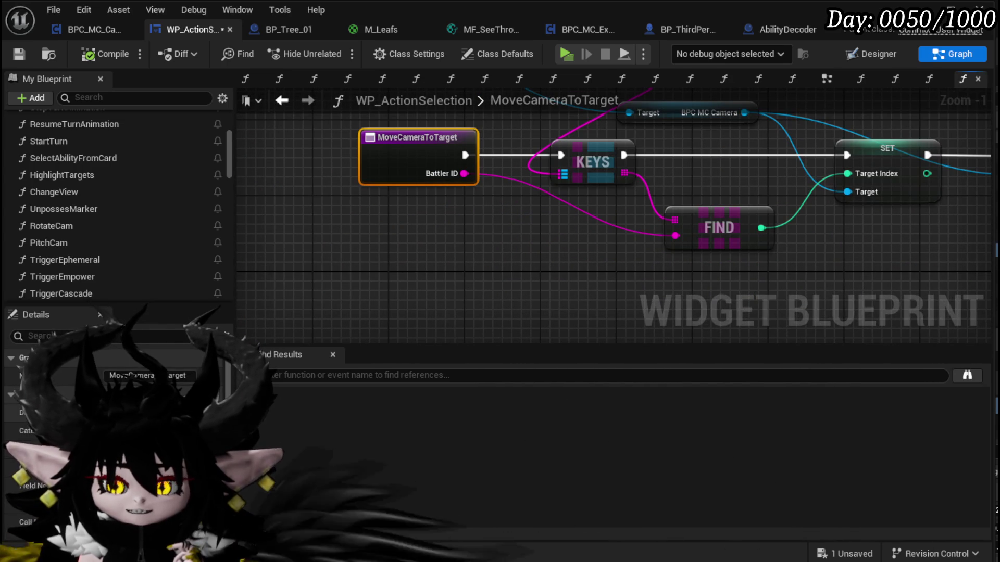
mouse_move(520, 208)
left_mouse_down()
mouse_move(375, 318)
mouse_move(338, 294)
mouse_move(353, 277)
mouse_move(442, 262)
left_mouse_up()
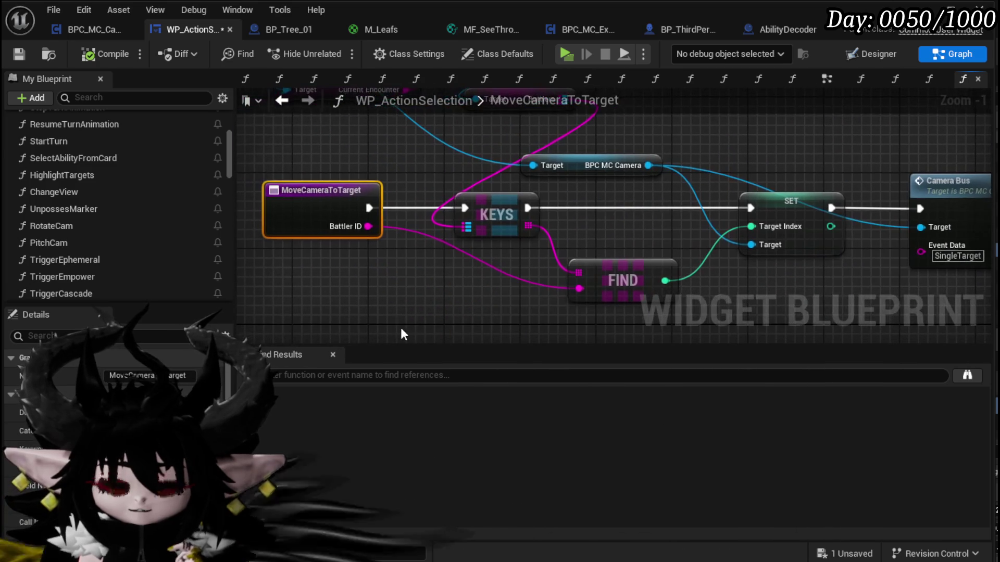
scroll(114, 417, "down", 4)
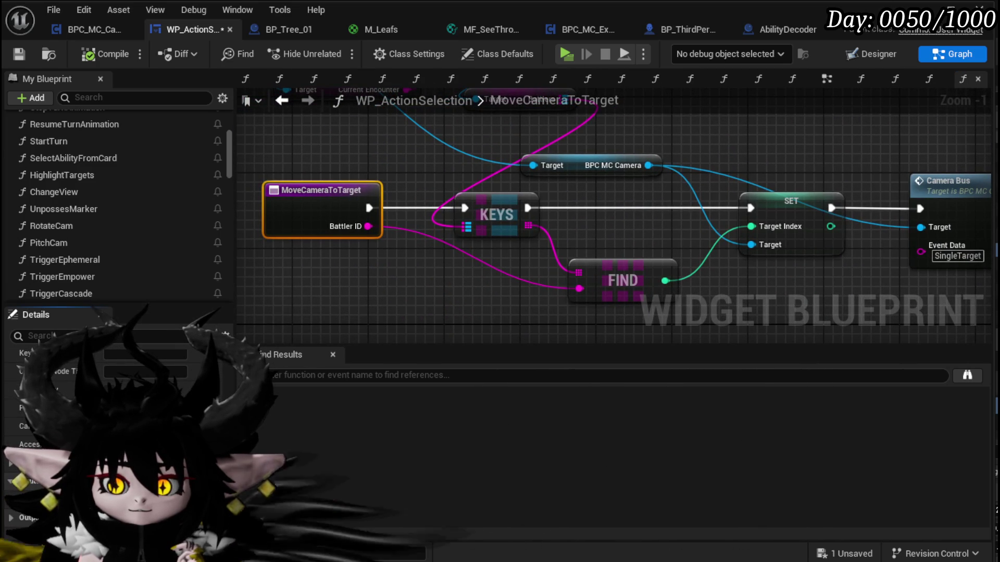
- Add a second input named Targeting ID, choose its type, and compile and save
left_click(218, 480)
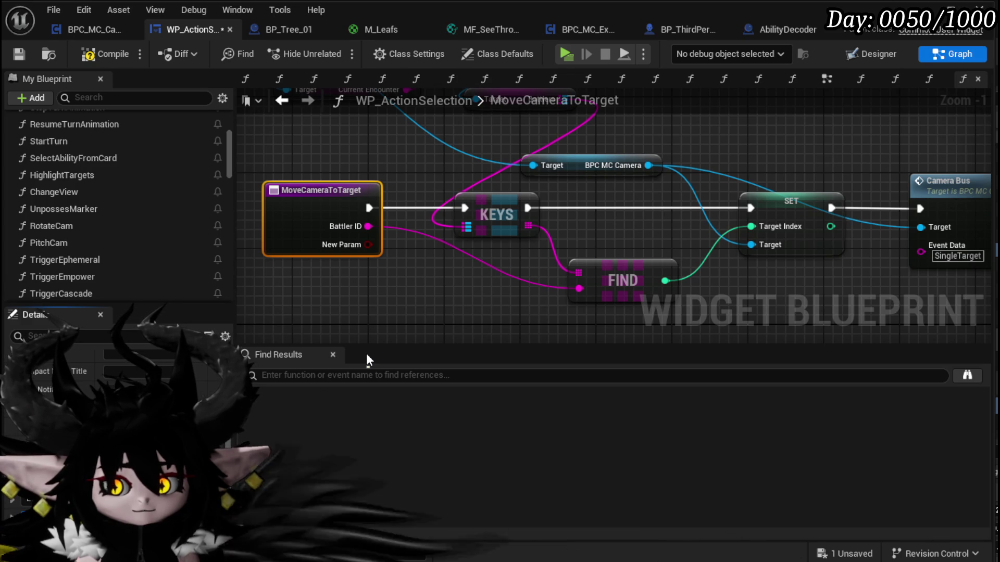
type("Targeting ID")
key("Return")
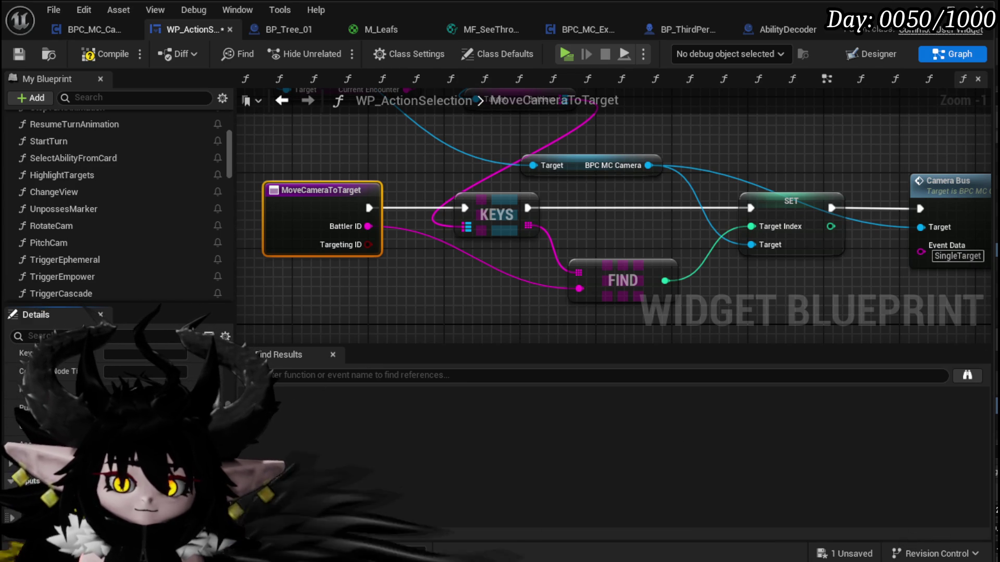
left_click(171, 330)
left_click(158, 345)
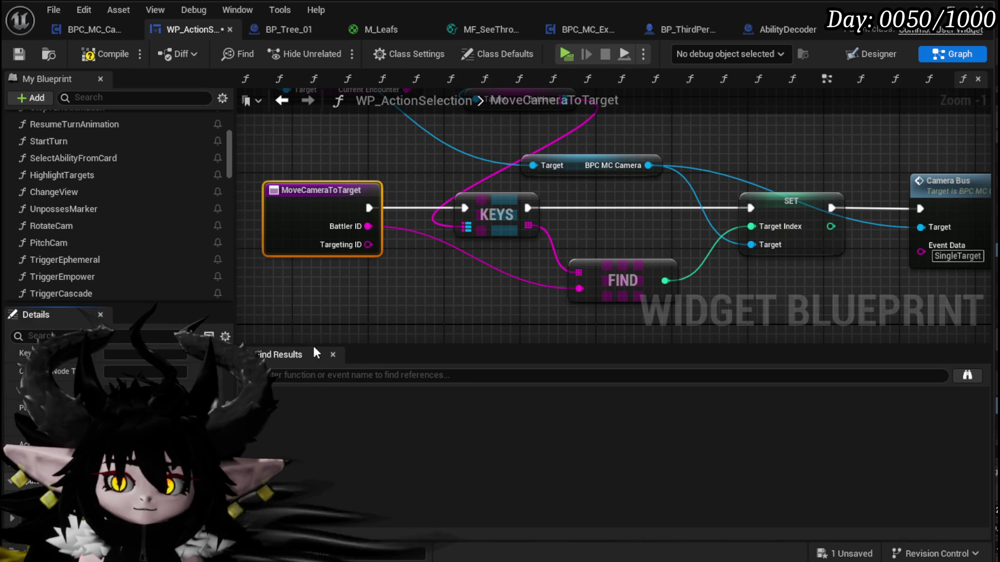
left_click(94, 55)
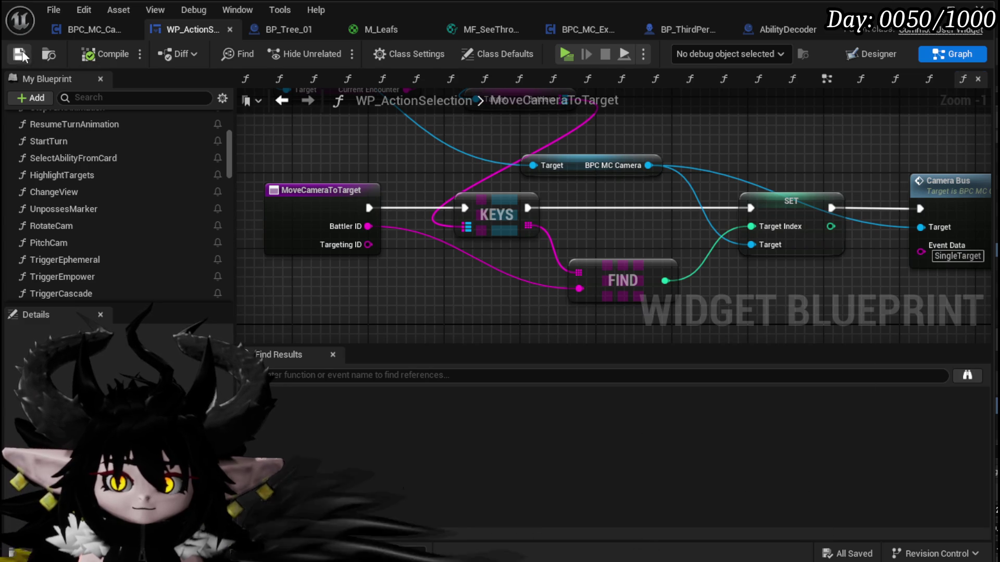
left_click_drag(344, 163, 262, 128)
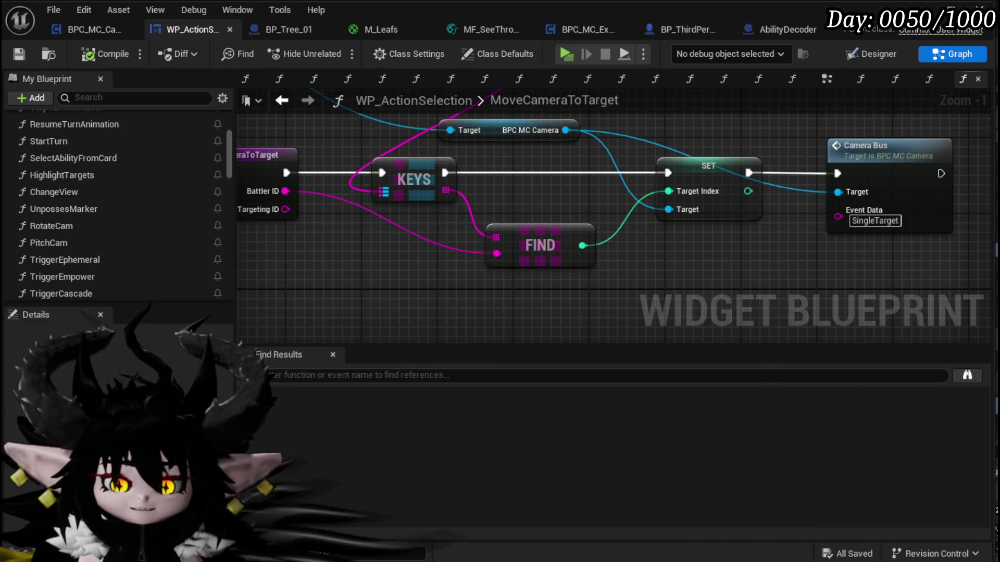
left_click_drag(408, 254, 448, 232)
left_click(281, 101)
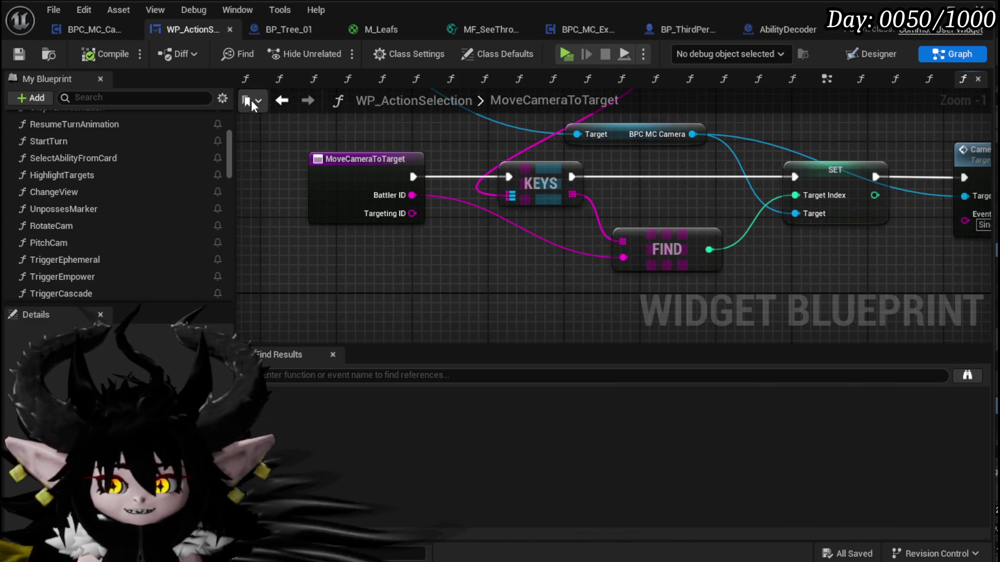
- Reposition the Owner, Battler ID, Target Index, Parse Into Array and GET nodes, then save
left_click(275, 101)
mouse_move(609, 314)
left_mouse_down()
mouse_move(519, 277)
mouse_move(391, 289)
mouse_move(554, 275)
left_mouse_up()
mouse_move(365, 263)
left_mouse_down()
mouse_move(484, 310)
mouse_move(432, 275)
mouse_move(389, 216)
mouse_move(370, 227)
left_mouse_up()
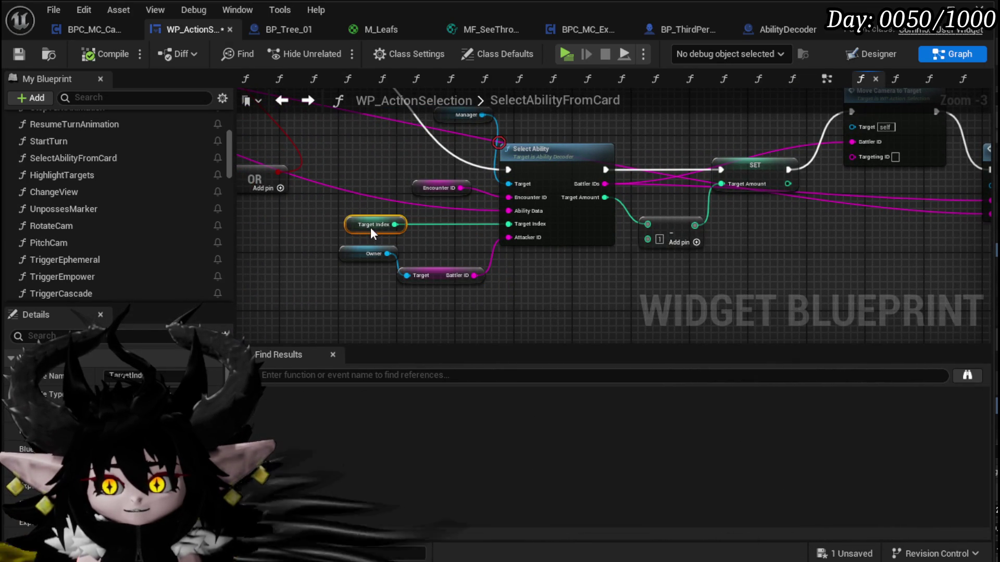
mouse_move(425, 180)
left_mouse_down()
mouse_move(443, 221)
mouse_move(371, 219)
mouse_move(375, 212)
mouse_move(458, 255)
mouse_move(615, 309)
mouse_move(545, 276)
mouse_move(391, 274)
mouse_move(566, 141)
left_mouse_up()
mouse_move(575, 279)
left_mouse_down()
mouse_move(592, 223)
mouse_move(642, 230)
mouse_move(750, 216)
left_mouse_up()
mouse_move(617, 265)
left_mouse_down()
mouse_move(717, 180)
mouse_move(496, 134)
left_mouse_up()
scroll(540, 183, "down", 1)
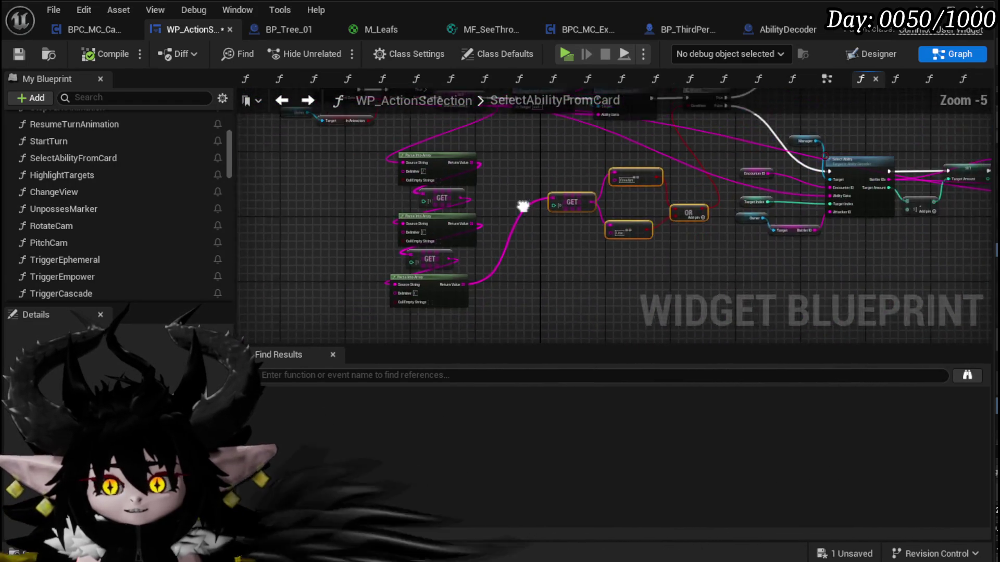
left_click_drag(416, 220, 428, 195)
left_click_drag(498, 199, 423, 213)
scroll(423, 213, "up", 2)
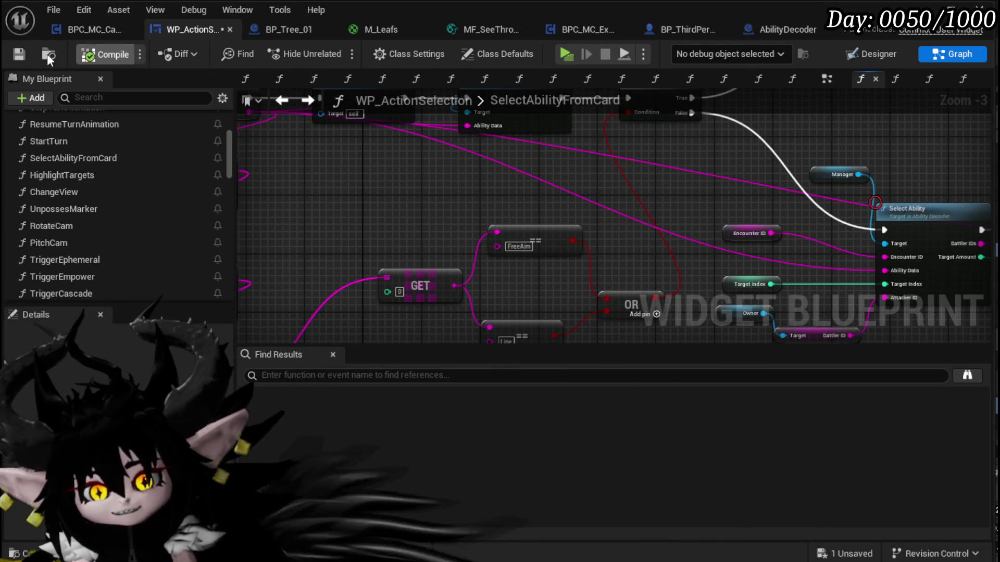
left_click(18, 55)
- Open AbilityDecoder's SelectAbility function and view the end of its graph
mouse_move(542, 204)
left_mouse_down()
mouse_move(339, 166)
mouse_move(387, 184)
mouse_move(365, 203)
mouse_move(282, 206)
left_mouse_up()
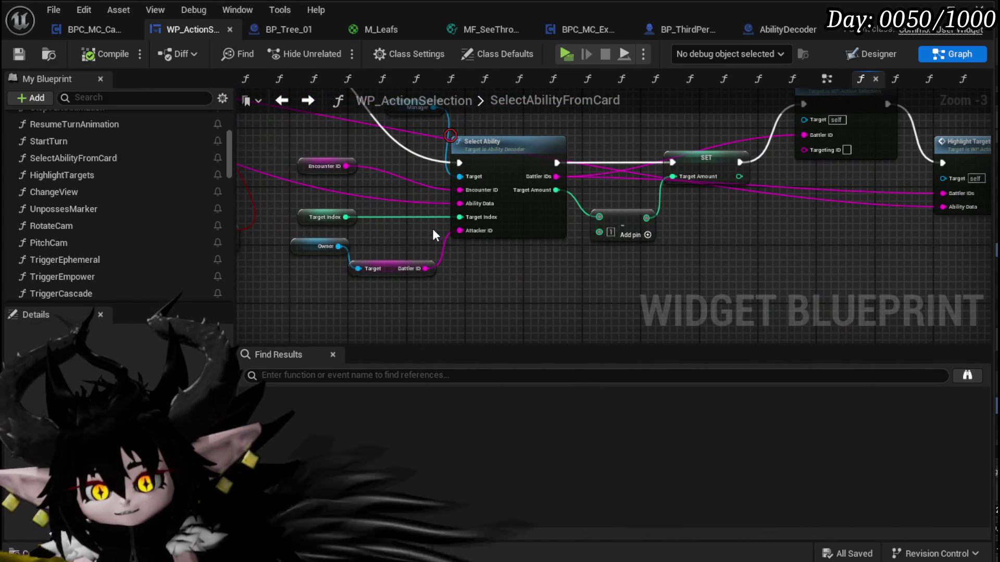
double_click(540, 234)
mouse_move(458, 263)
left_mouse_down()
mouse_move(635, 229)
mouse_move(542, 250)
left_mouse_up()
mouse_move(325, 245)
left_mouse_down()
mouse_move(527, 246)
mouse_move(398, 246)
mouse_move(329, 258)
mouse_move(660, 254)
mouse_move(565, 154)
left_mouse_up()
- Rename the Return Node's Output to TargetingID and compile AbilityDecoder
left_click(560, 196)
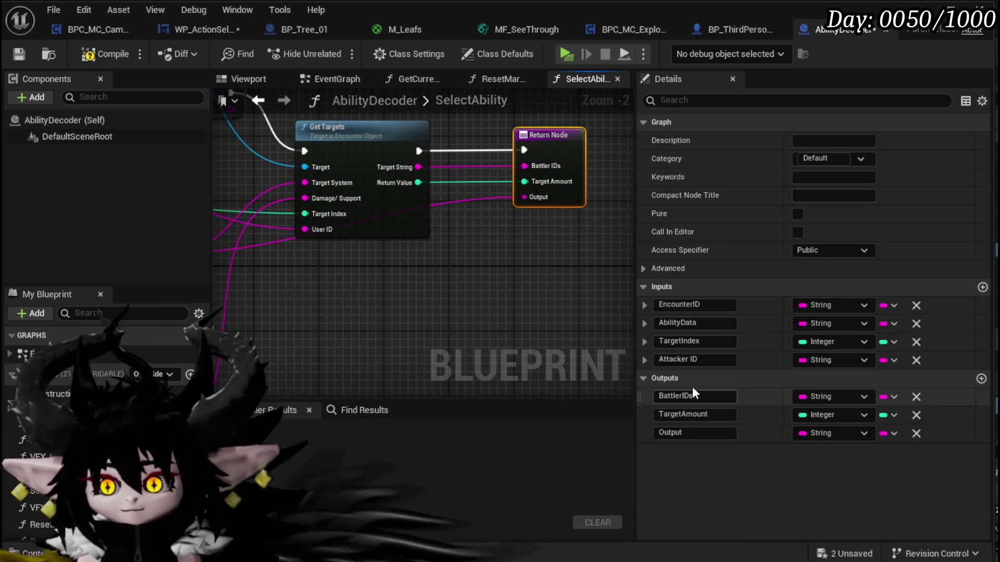
type("Tar")
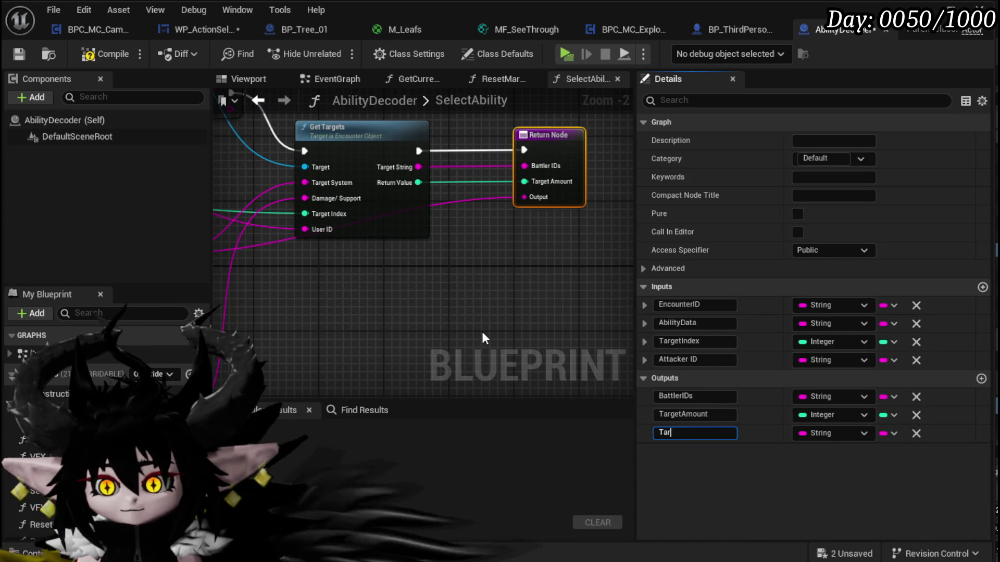
type("getingID")
key("Return")
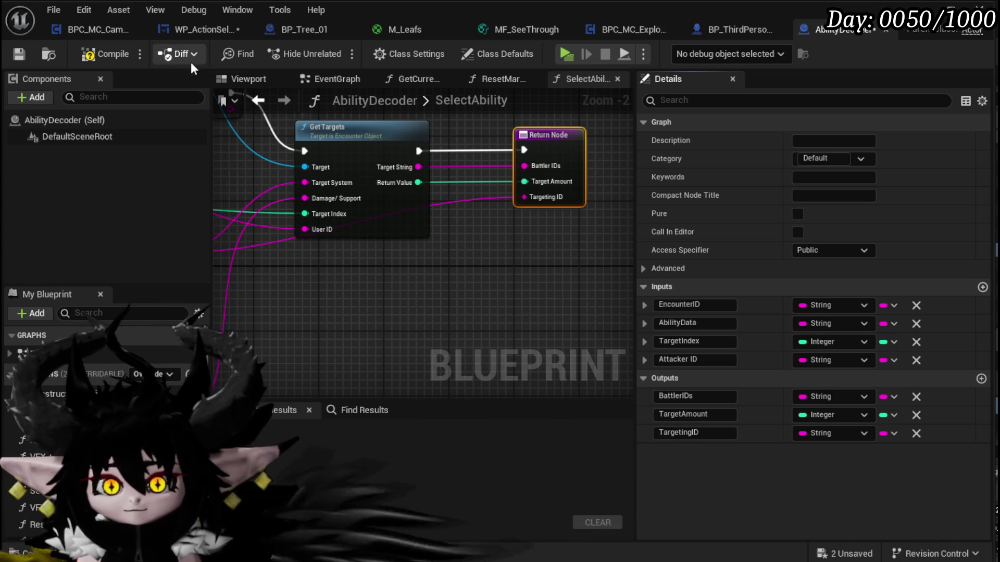
double_click(450, 96)
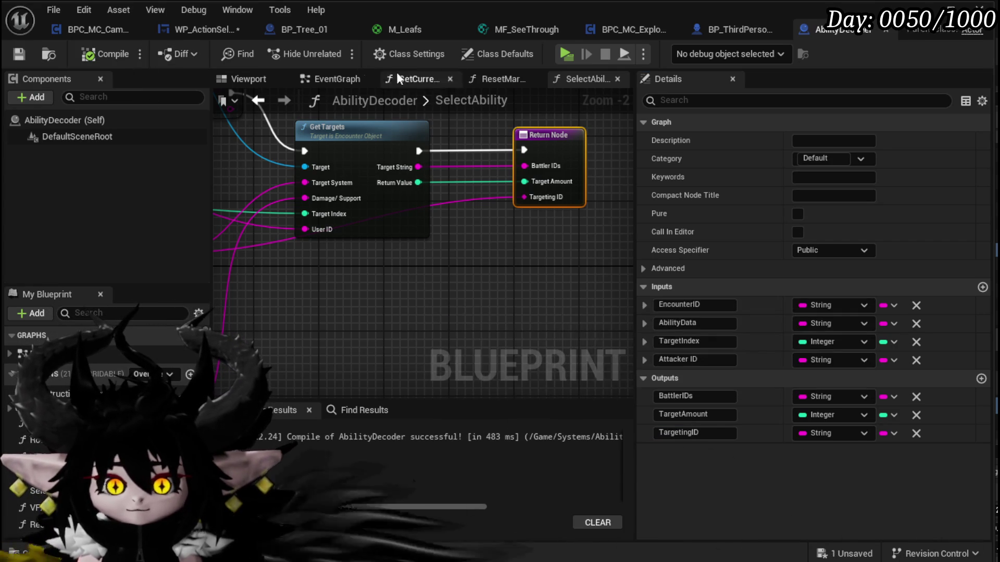
left_click(258, 100)
left_click_drag(514, 263, 369, 266)
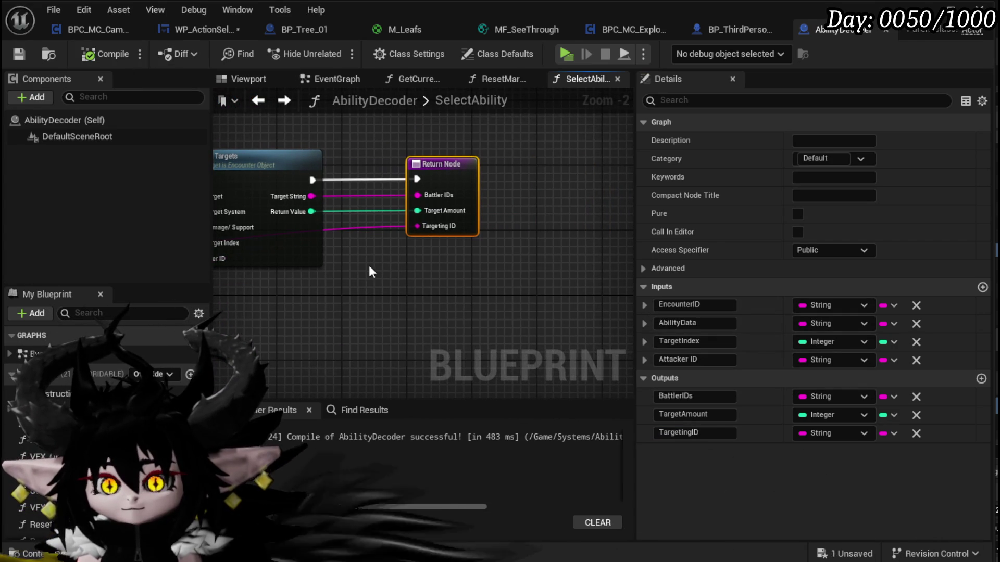
- Wire Select Ability's Targeting ID into Move Camera to Target, straighten the wires, and save
scroll(486, 260, "down", 2)
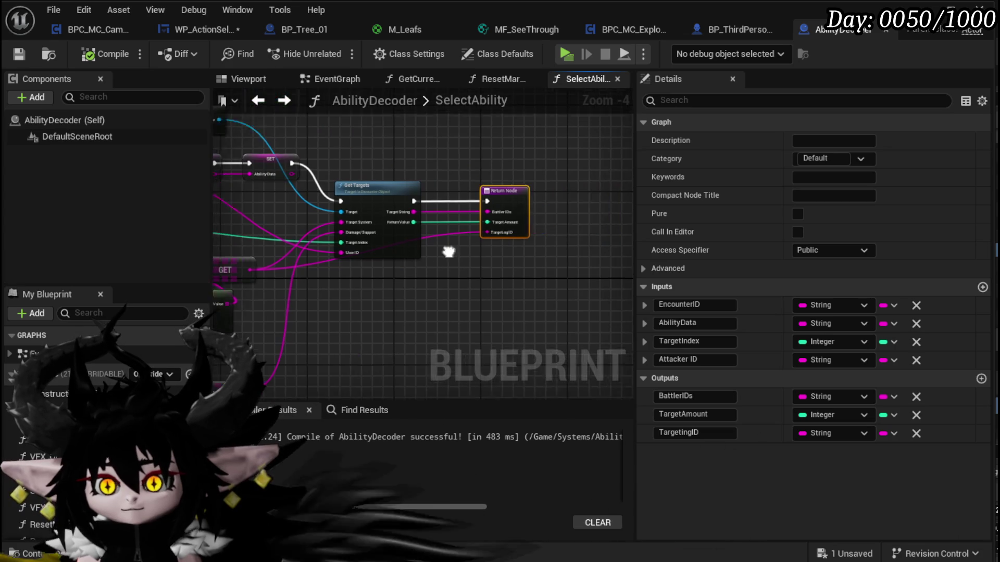
left_click(208, 31)
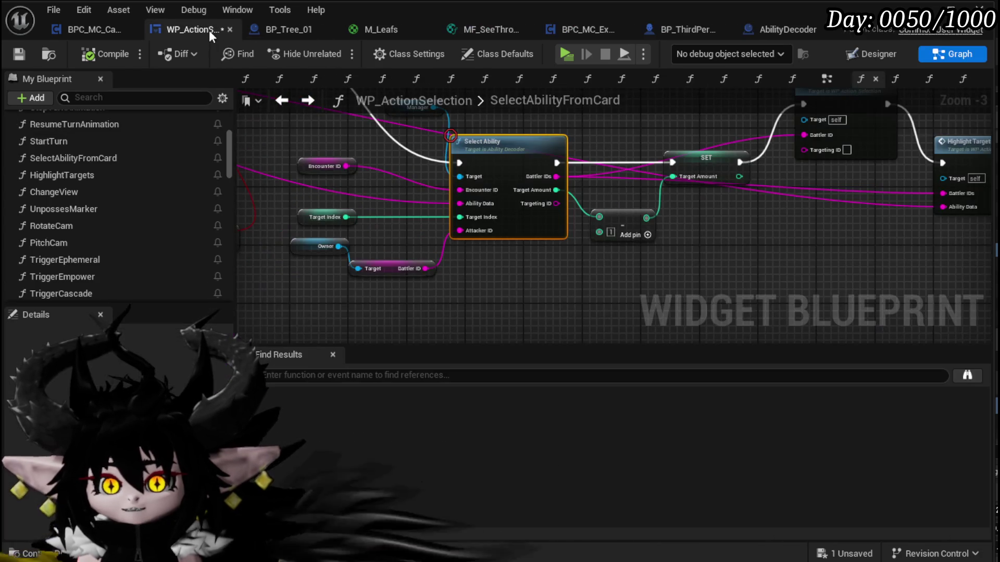
left_click_drag(587, 281, 514, 249)
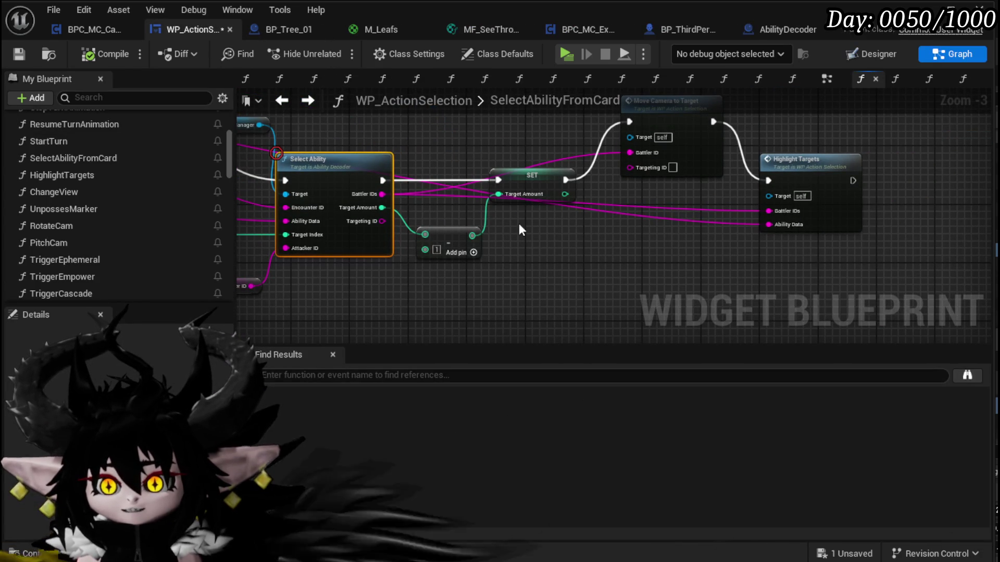
left_click_drag(548, 193, 651, 166)
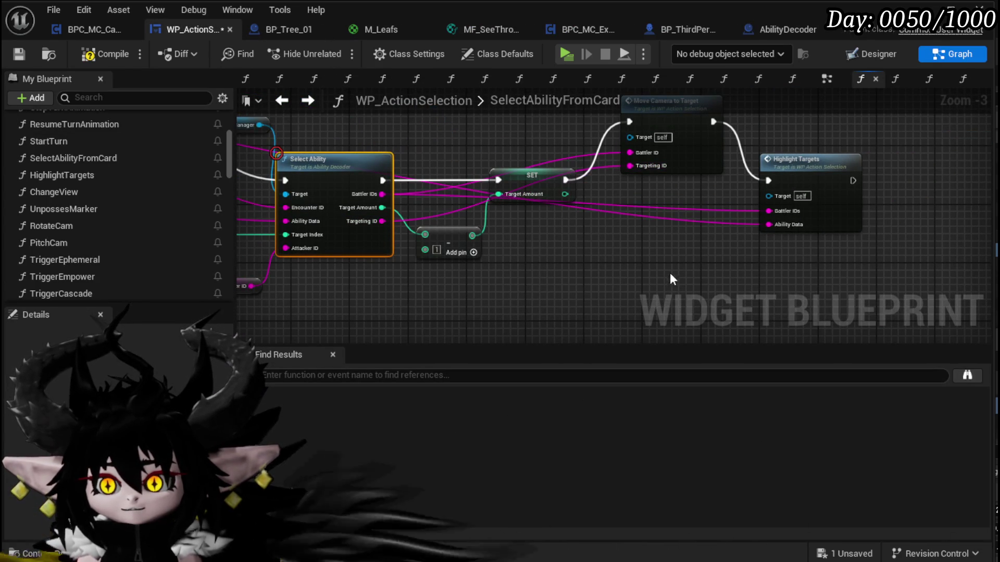
key("q")
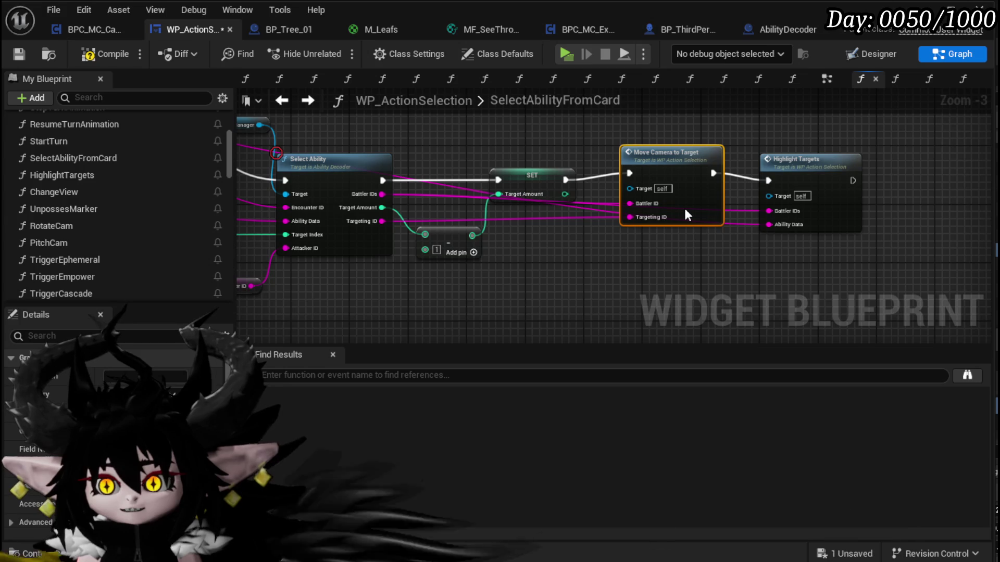
left_click_drag(740, 164, 650, 185)
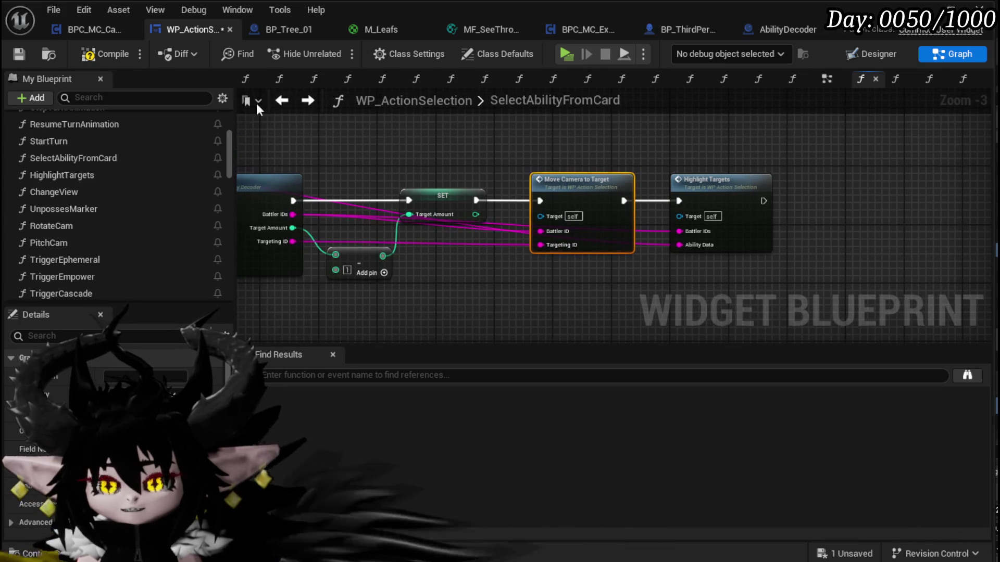
left_click(20, 54)
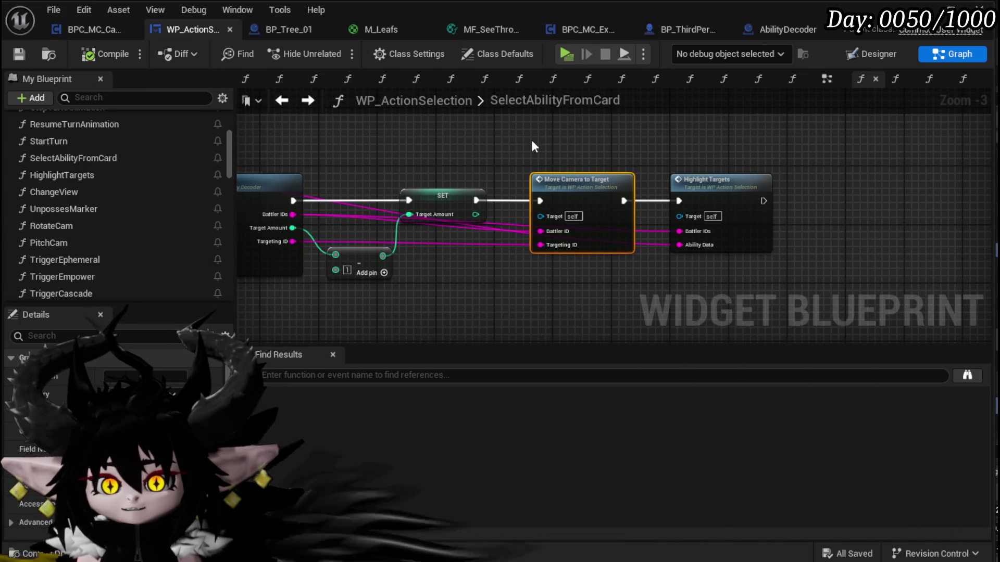
- Line up Highlight Targets and Move Camera to Target with the other nodes
left_click_drag(542, 139, 422, 119)
left_click_drag(546, 155, 533, 183)
left_click_drag(598, 196, 602, 167)
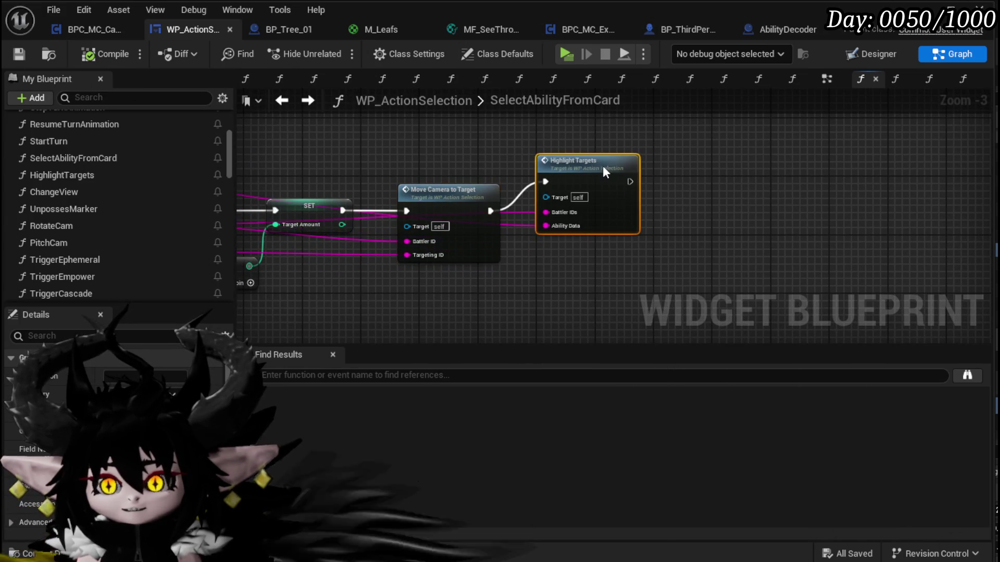
left_click(486, 152)
mouse_move(448, 191)
left_mouse_down()
mouse_move(448, 220)
mouse_move(479, 157)
left_mouse_up()
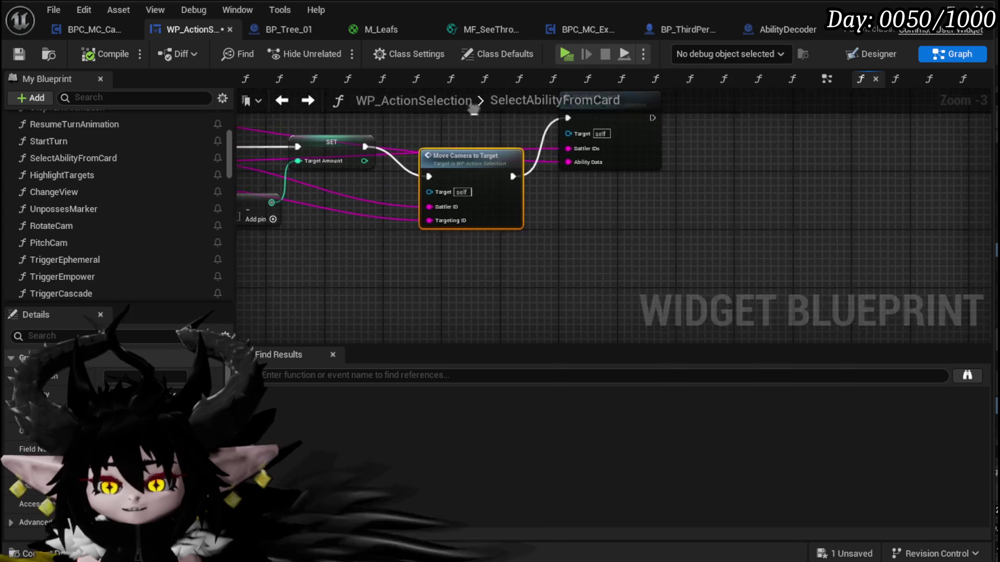
- Inside MoveCameraToTarget, connect Targeting ID to Camera Bus Event Data and save all
double_click(498, 215)
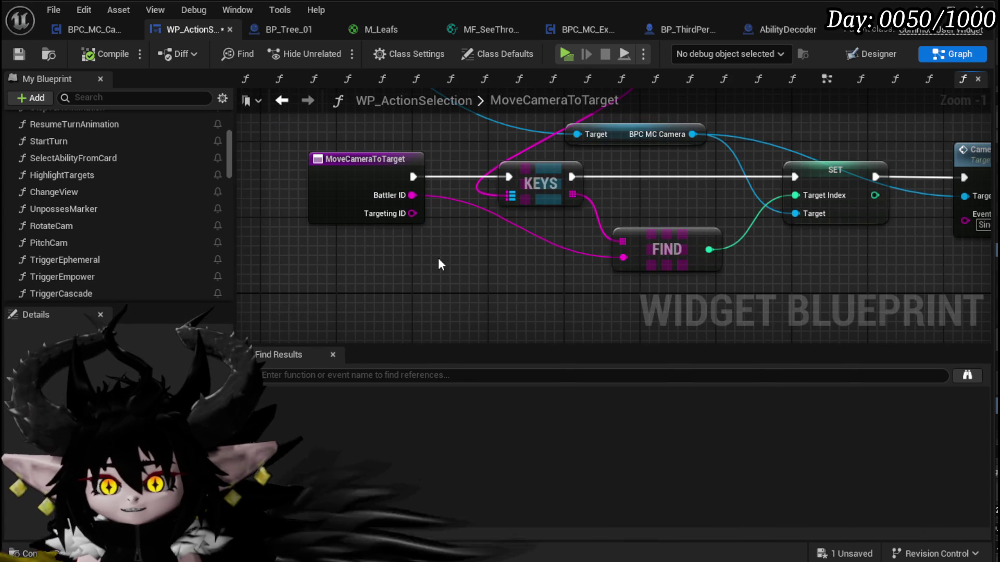
mouse_move(409, 213)
left_mouse_down()
mouse_move(961, 230)
mouse_move(936, 222)
left_mouse_up()
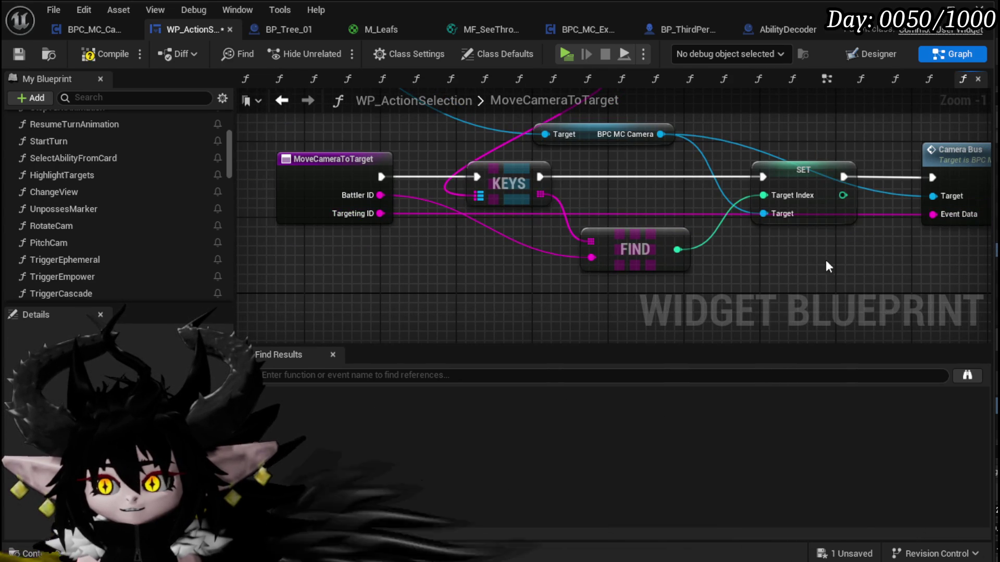
left_click(20, 59)
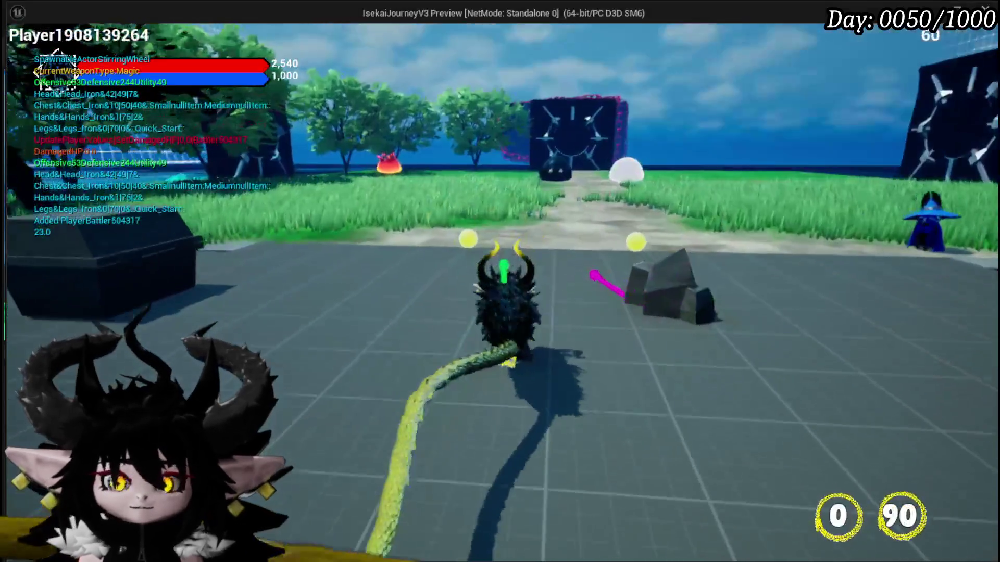
- Walk into a battle with the fire slimes, play cards, then stop the play session
key("w")
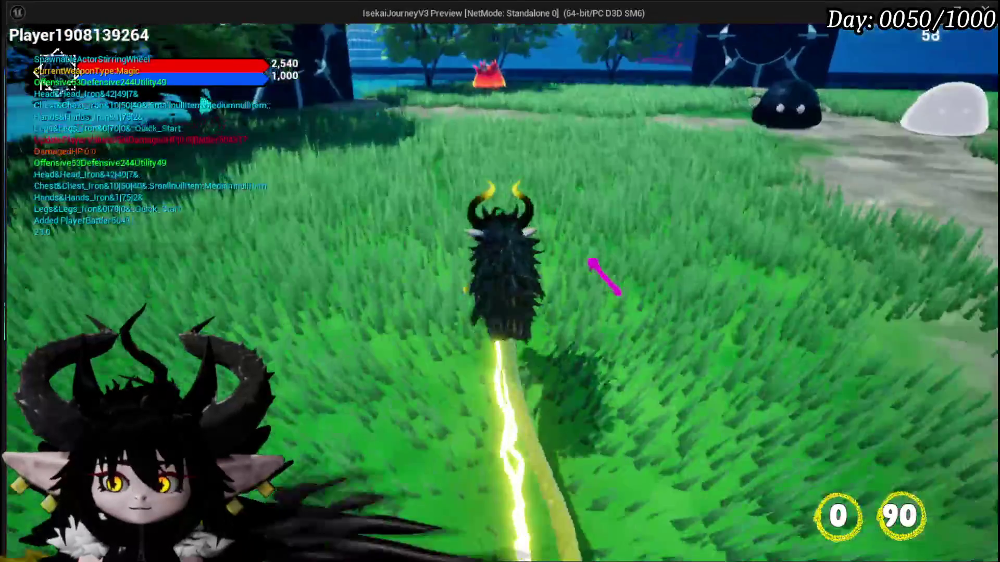
key("w")
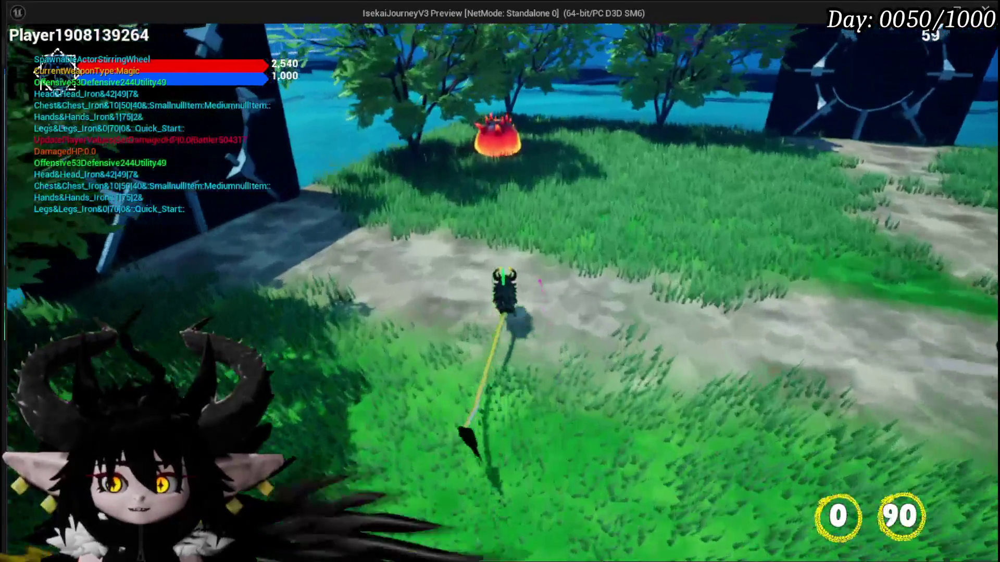
key("w")
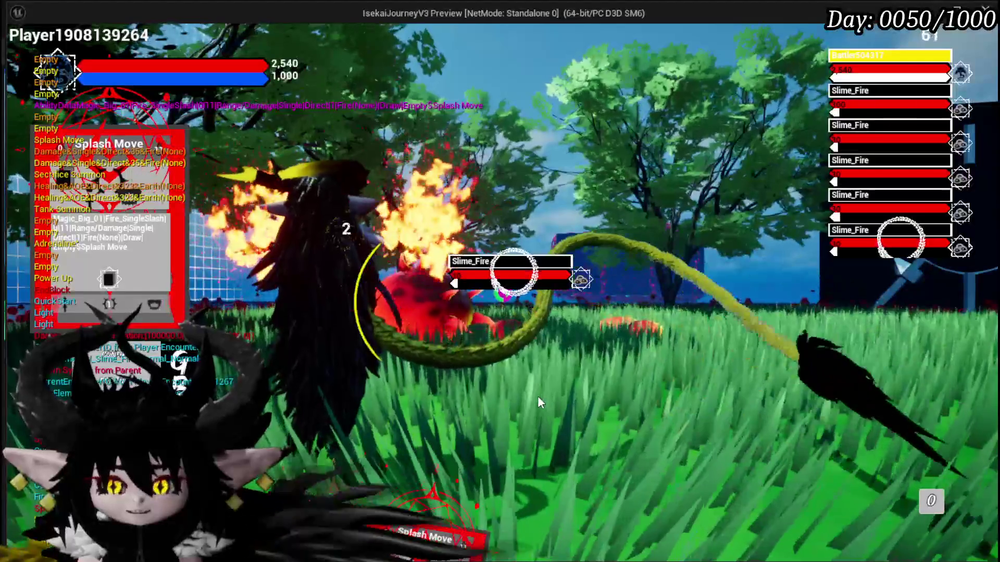
mouse_move(445, 501)
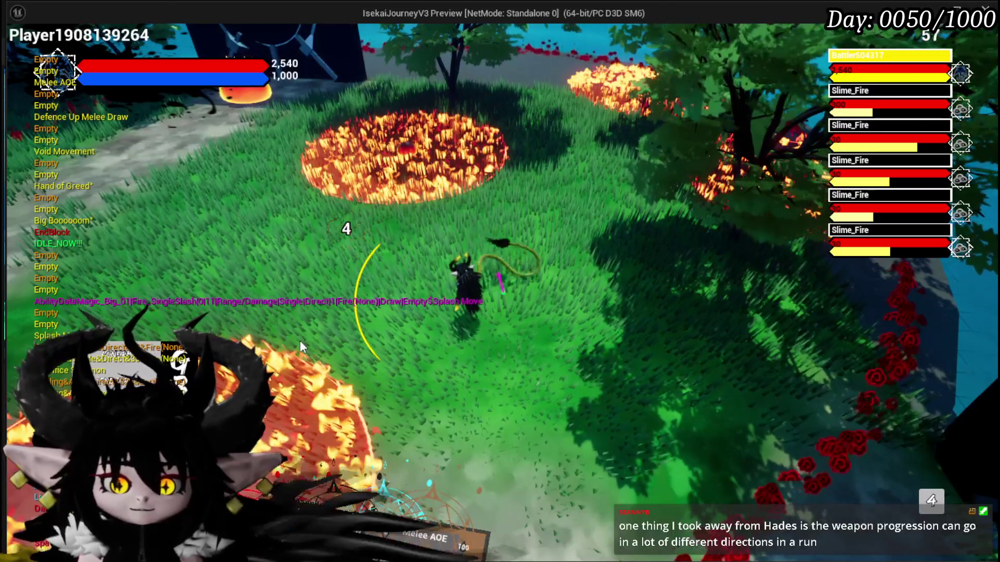
mouse_move(319, 401)
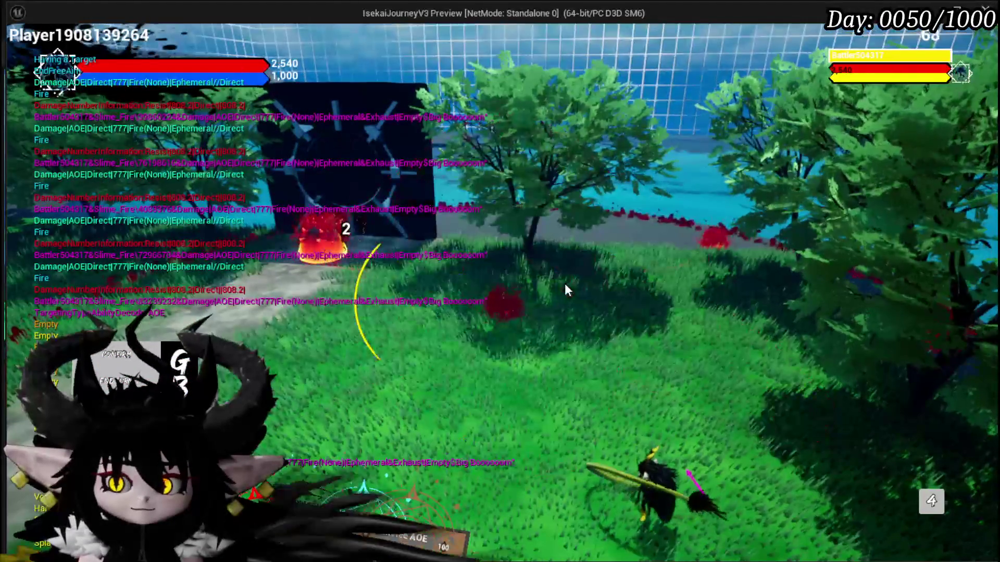
key("Escape")
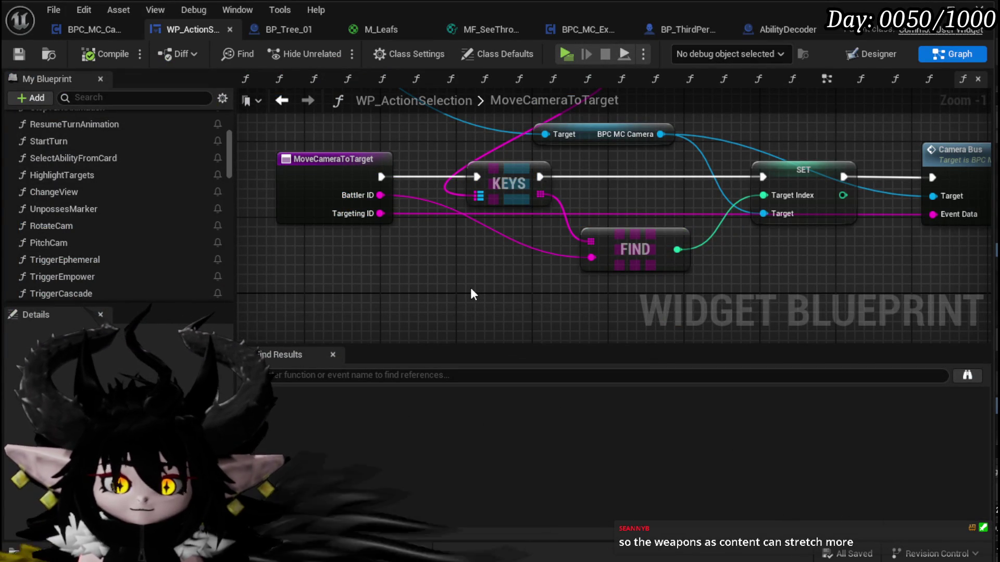
- Move the Get Encounter nodes down-left, save WP_ActionSelection, and switch to the CameraBus graph
scroll(302, 114, "down", 2)
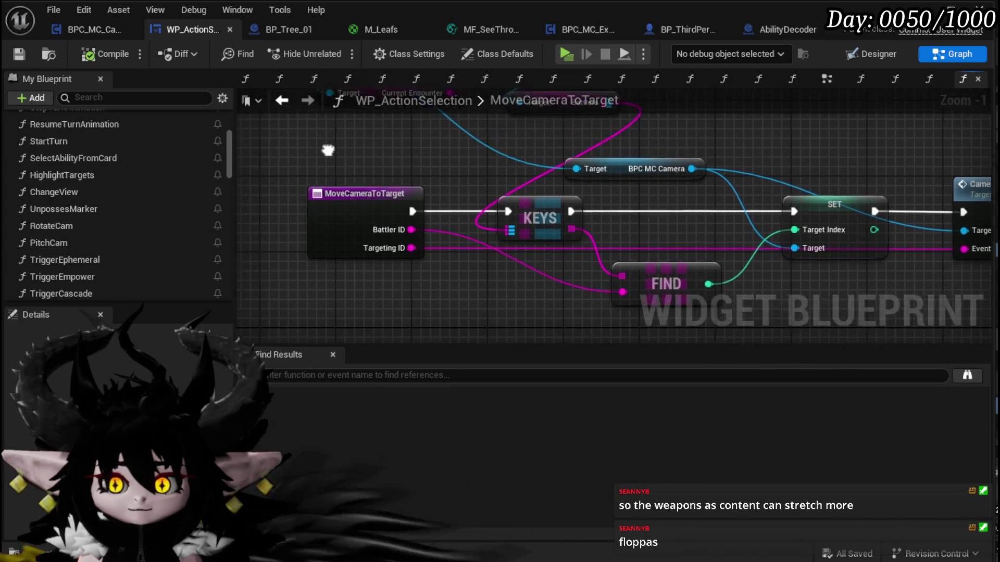
mouse_move(292, 199)
left_mouse_down()
mouse_move(342, 249)
mouse_move(558, 148)
left_mouse_up()
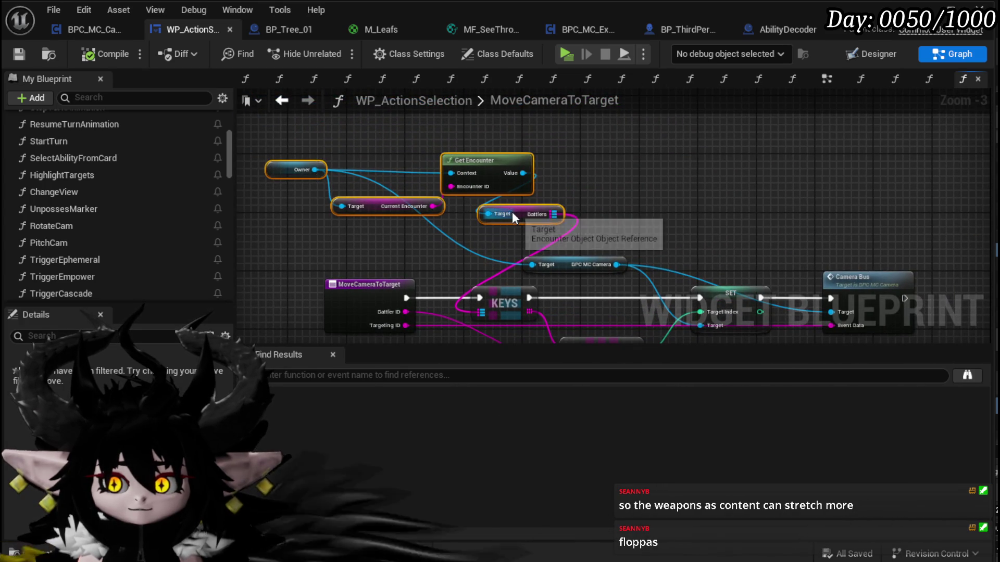
left_click_drag(522, 219, 454, 248)
left_click(521, 225)
left_click_drag(522, 225, 583, 206)
left_click(19, 55)
left_click(72, 29)
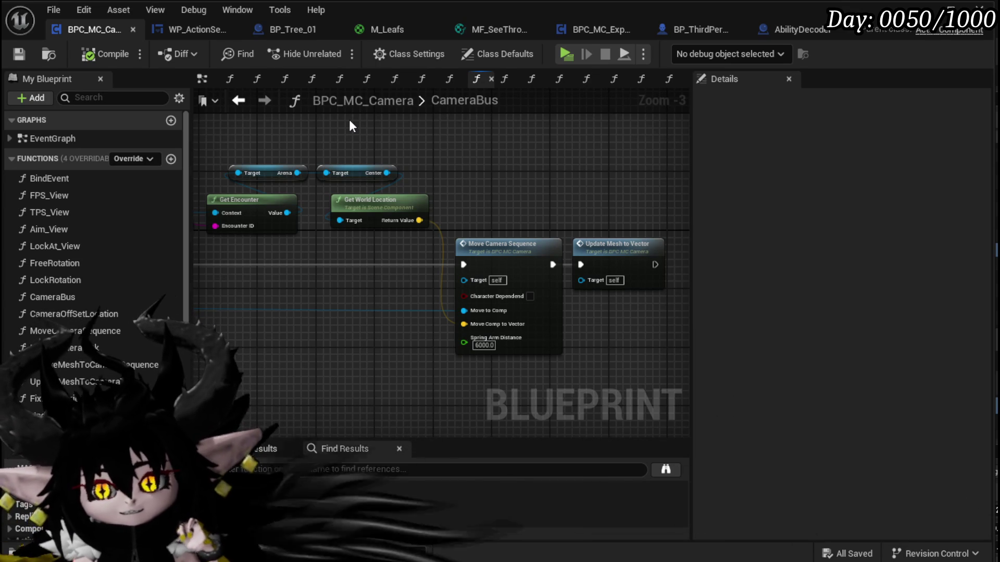
- Pan around the CameraBus graph to inspect the Get Encounter nodes and node row
left_click_drag(350, 122, 456, 149)
scroll(457, 151, "down", 2)
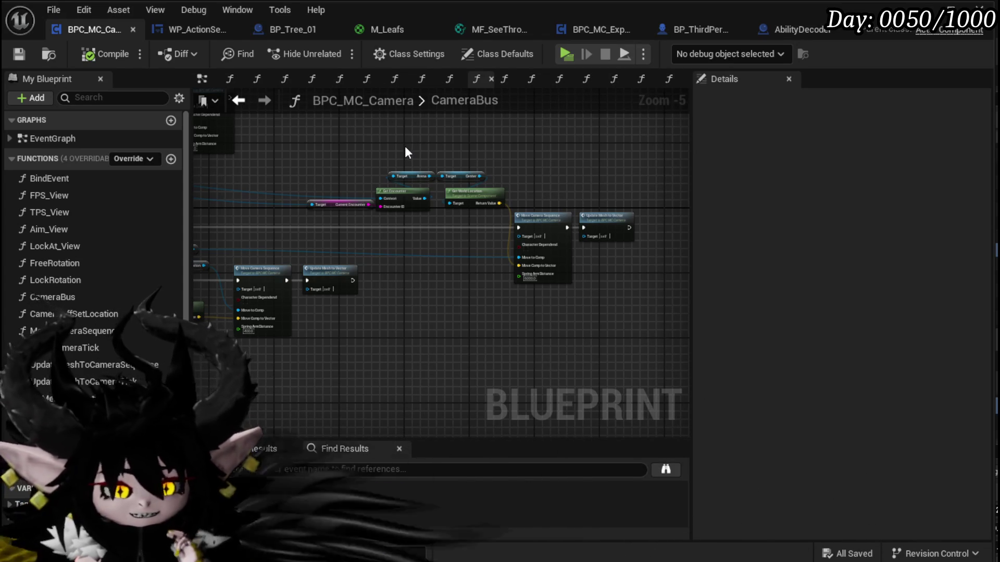
mouse_move(405, 153)
left_mouse_down()
mouse_move(389, 160)
mouse_move(529, 161)
mouse_move(355, 155)
mouse_move(375, 151)
mouse_move(443, 179)
mouse_move(505, 170)
mouse_move(349, 168)
mouse_move(611, 186)
left_mouse_up()
scroll(375, 152, "up", 3)
scroll(611, 186, "down", 1)
left_click_drag(367, 230, 427, 240)
scroll(384, 246, "down", 3)
scroll(256, 245, "up", 3)
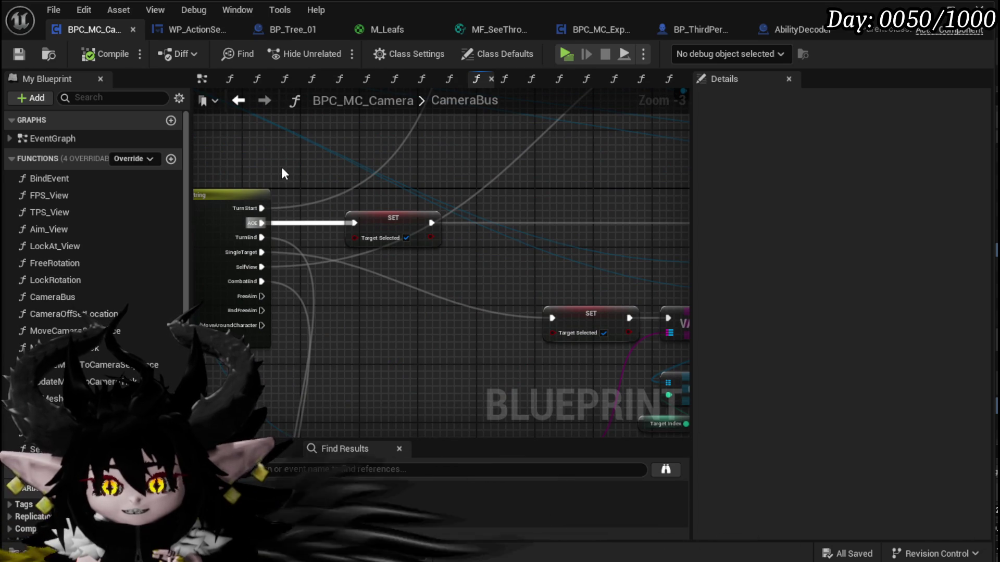
left_click_drag(283, 170, 433, 216)
scroll(544, 198, "down", 3)
scroll(544, 198, "up", 3)
mouse_move(544, 198)
left_mouse_down()
mouse_move(404, 210)
mouse_move(547, 251)
left_mouse_up()
- Examine the Switch on String, VALUES, Move Camera Sequence, Update Mesh and SET nodes
mouse_move(641, 206)
left_mouse_down()
mouse_move(461, 205)
mouse_move(196, 183)
mouse_move(331, 211)
left_mouse_up()
mouse_move(471, 227)
left_mouse_down()
mouse_move(406, 235)
mouse_move(451, 232)
left_mouse_up()
scroll(201, 230, "down", 2)
scroll(402, 261, "up", 2)
mouse_move(402, 261)
left_mouse_down()
mouse_move(157, 250)
mouse_move(156, 240)
left_mouse_up()
scroll(413, 287, "down", 3)
mouse_move(493, 279)
left_mouse_down()
mouse_move(421, 237)
mouse_move(436, 251)
mouse_move(469, 178)
left_mouse_up()
scroll(416, 239, "up", 1)
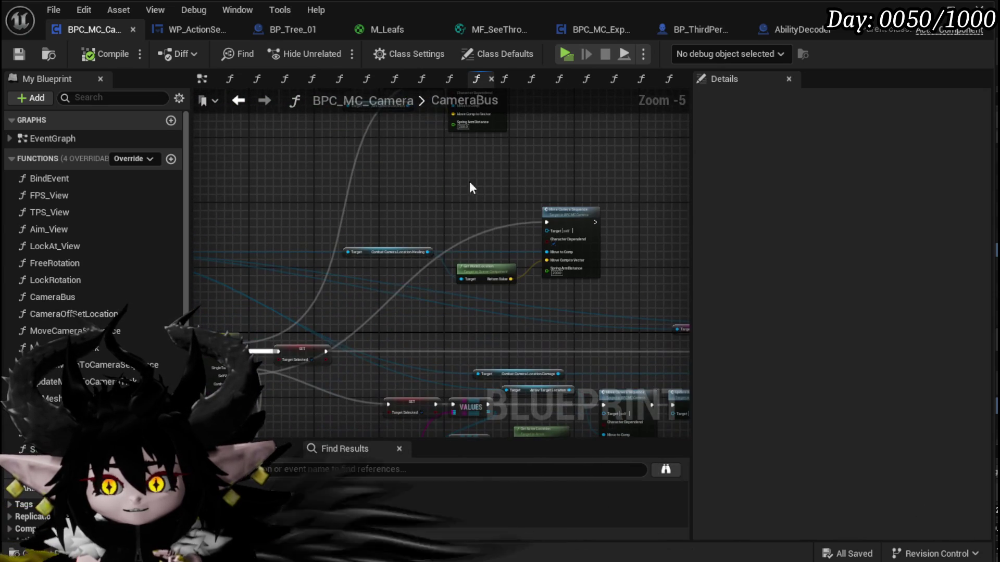
left_click_drag(388, 304, 356, 280)
scroll(356, 280, "up", 2)
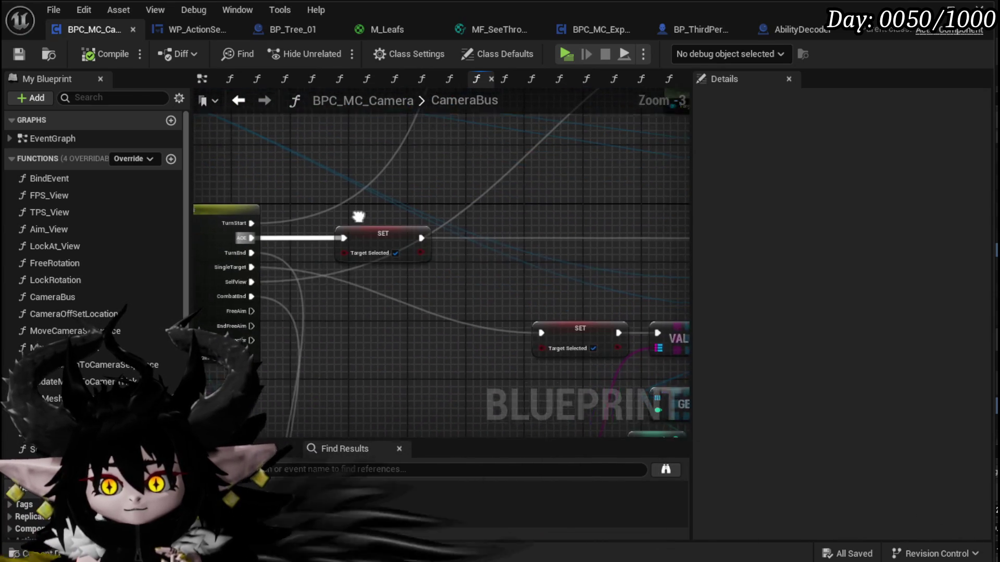
left_click_drag(219, 185, 294, 188)
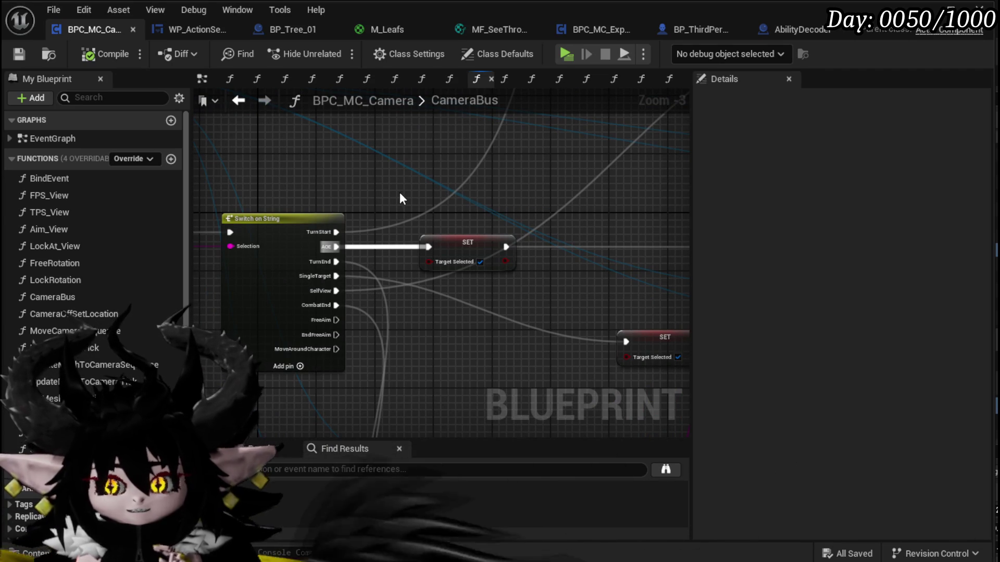
left_click_drag(399, 195, 333, 180)
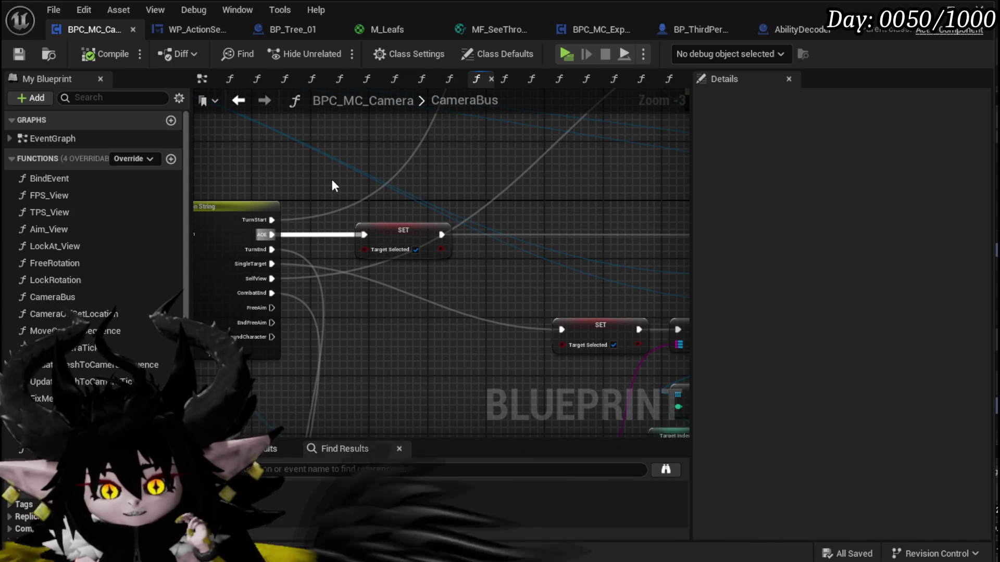
- Select Switch on String to review its nine cases, then return to WP_ActionSelection
scroll(346, 163, "down", 2)
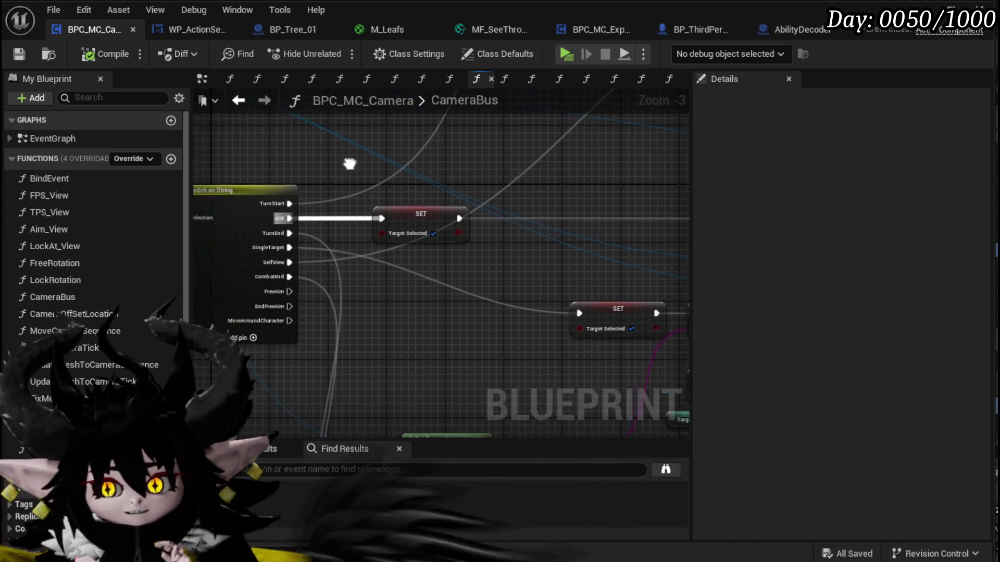
mouse_move(437, 176)
left_mouse_down()
mouse_move(471, 182)
mouse_move(280, 192)
mouse_move(459, 207)
mouse_move(401, 216)
mouse_move(505, 192)
mouse_move(544, 226)
mouse_move(306, 287)
mouse_move(504, 270)
left_mouse_up()
scroll(393, 255, "up", 2)
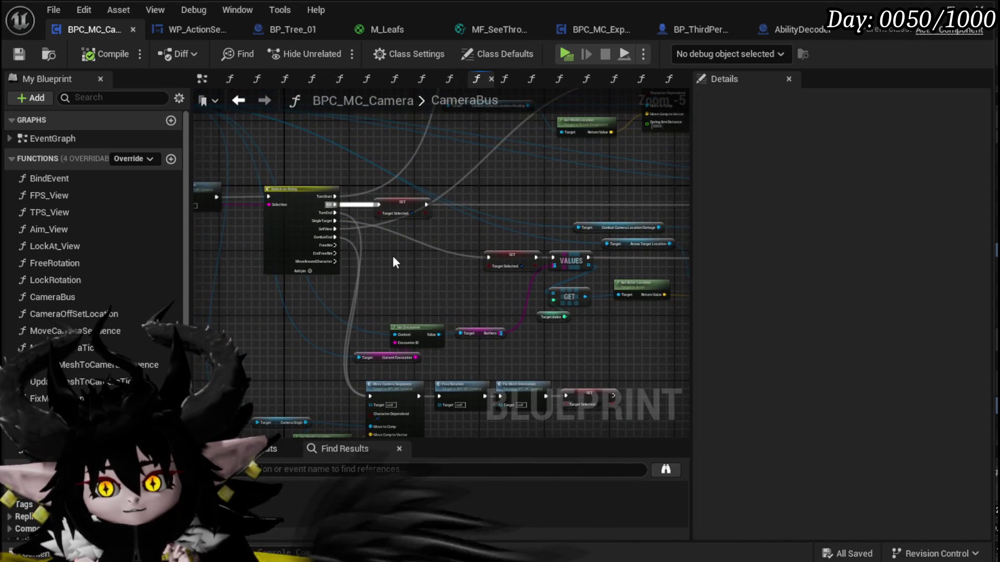
mouse_move(498, 264)
left_mouse_down()
mouse_move(459, 249)
mouse_move(498, 223)
left_mouse_up()
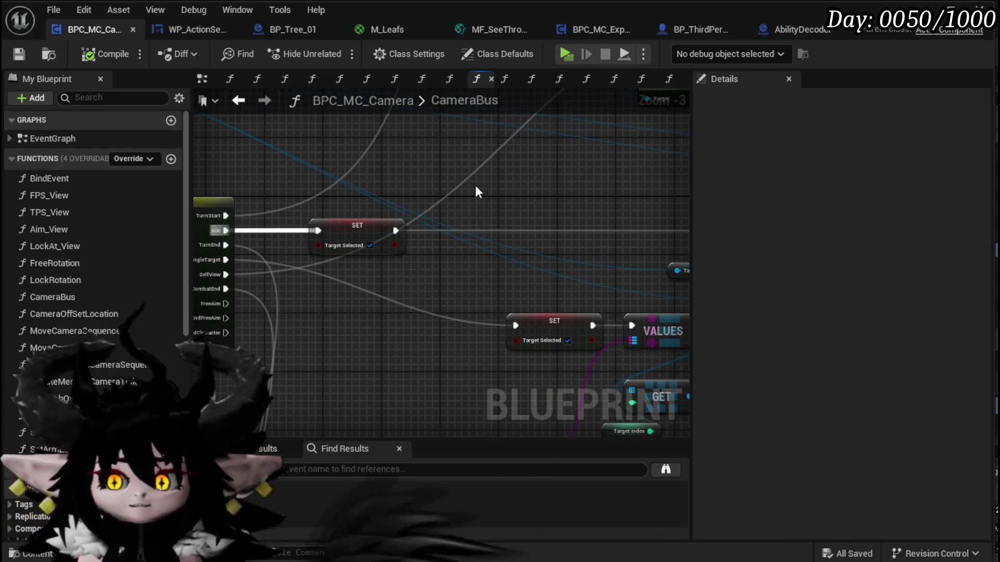
scroll(233, 247, "up", 3)
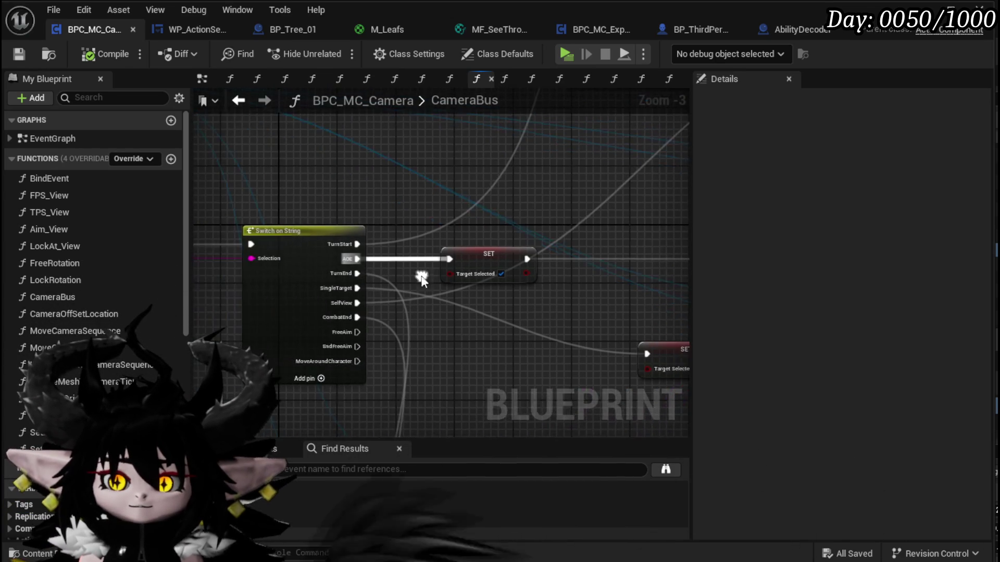
left_click(297, 308)
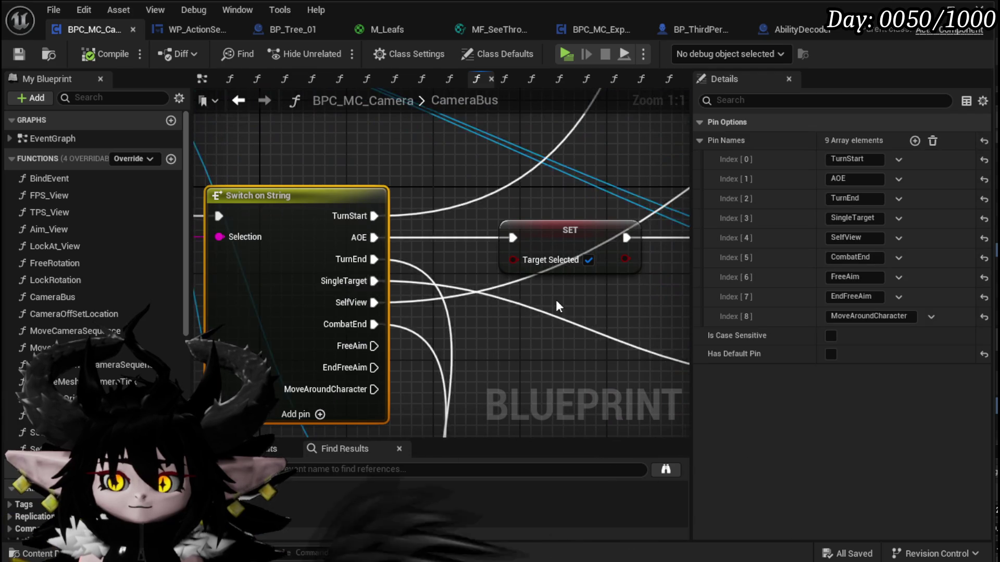
scroll(369, 271, "down", 4)
left_click_drag(385, 269, 338, 286)
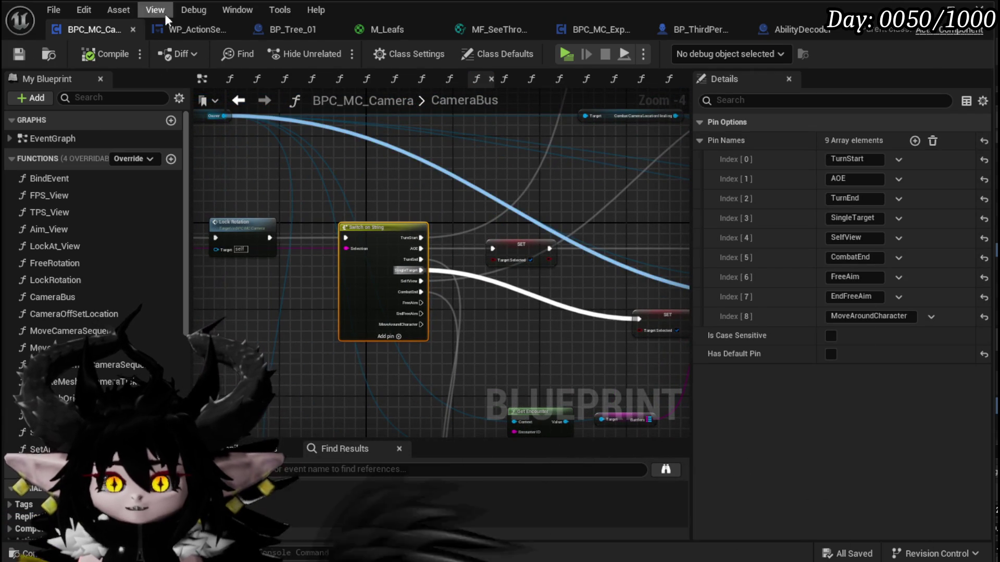
left_click(208, 29)
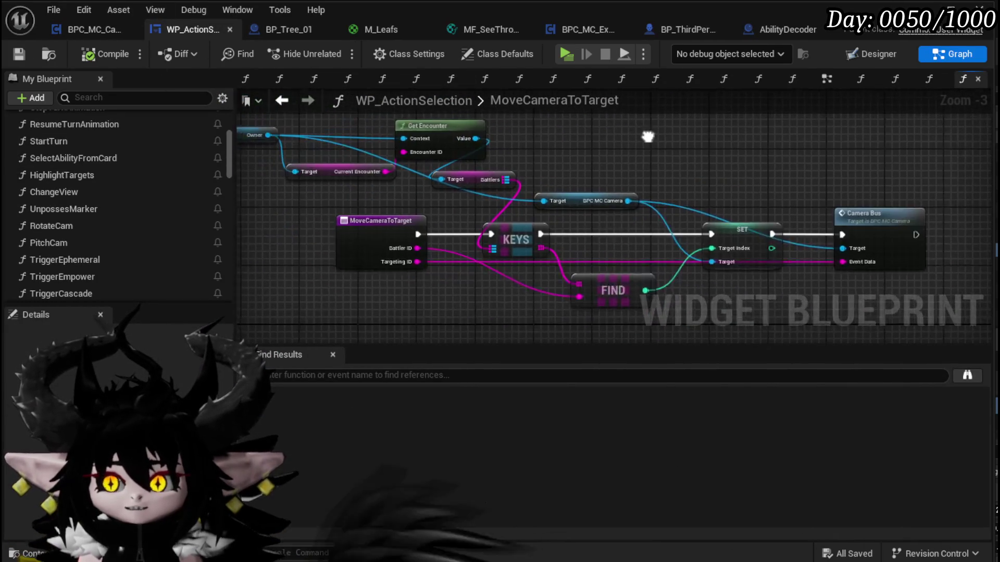
- Open the SelectAbilityFromCard function graph from My Blueprint
scroll(101, 160, "up", 3)
scroll(101, 159, "up", 3)
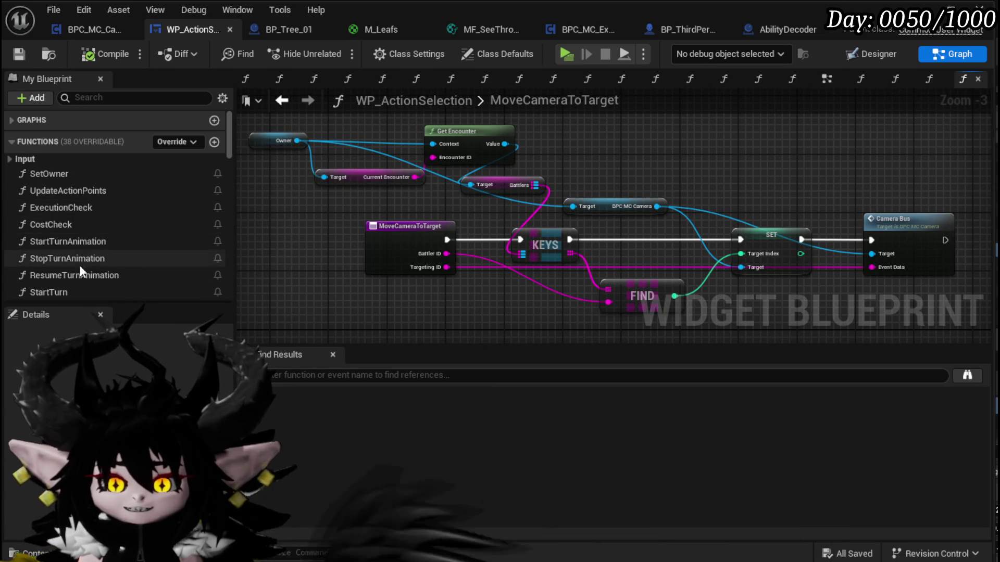
scroll(78, 225, "down", 1)
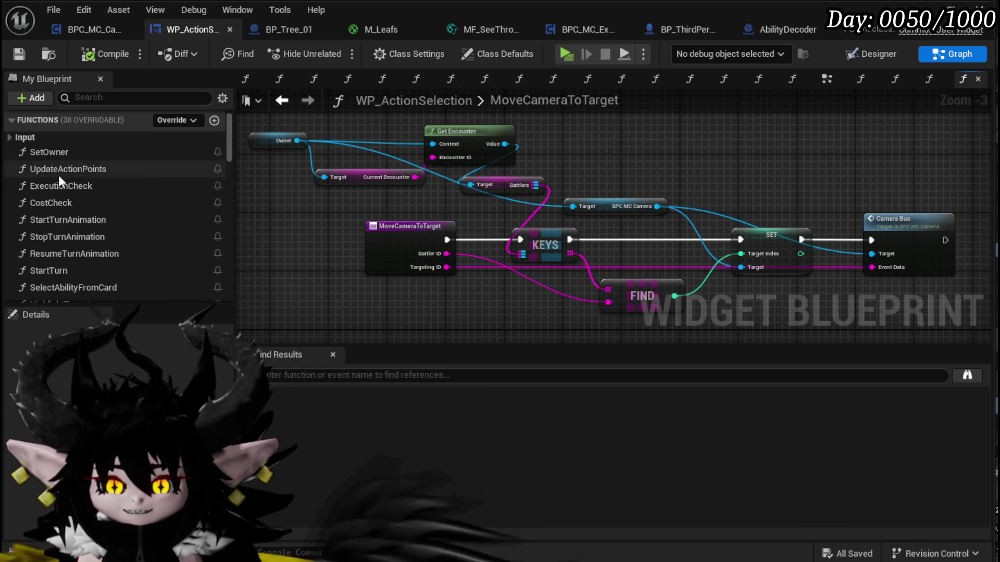
scroll(68, 217, "down", 1)
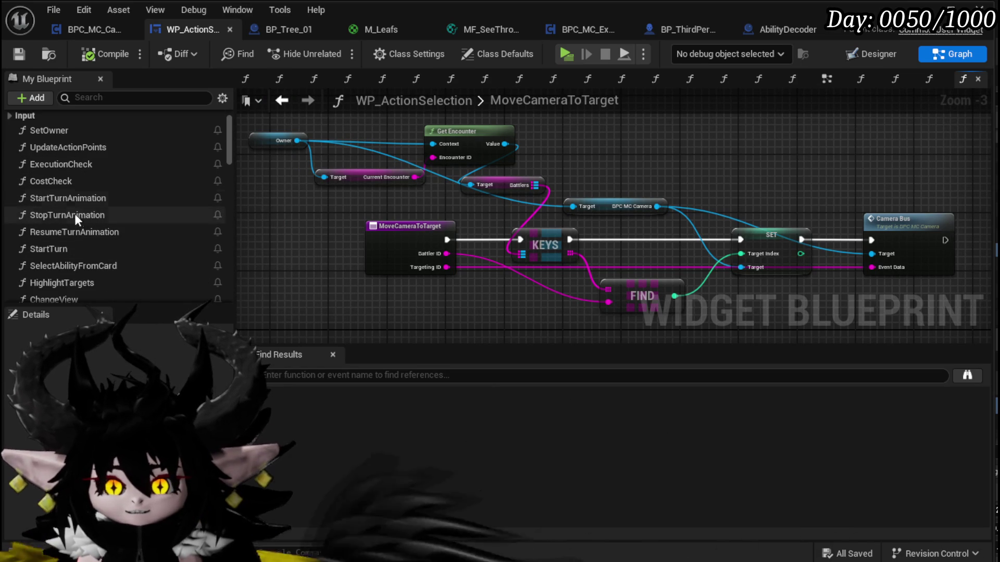
scroll(78, 222, "down", 1)
double_click(52, 224)
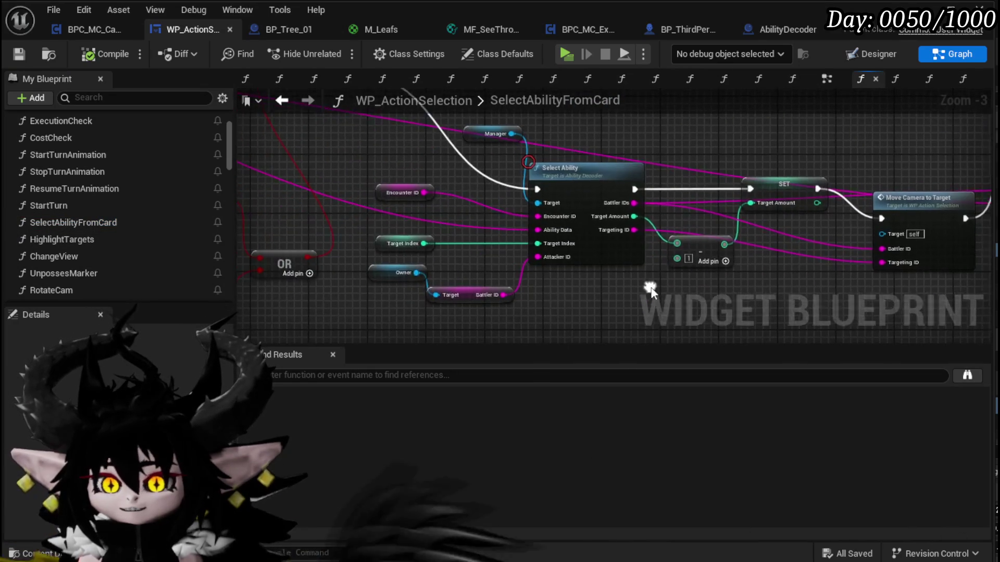
- Move the Make Array node above SET, then follow Move Camera to Target into CameraBus
mouse_move(542, 260)
left_mouse_down()
mouse_move(551, 276)
mouse_move(680, 259)
mouse_move(860, 289)
left_mouse_up()
mouse_move(400, 183)
left_mouse_down()
mouse_move(578, 258)
mouse_move(308, 211)
left_mouse_up()
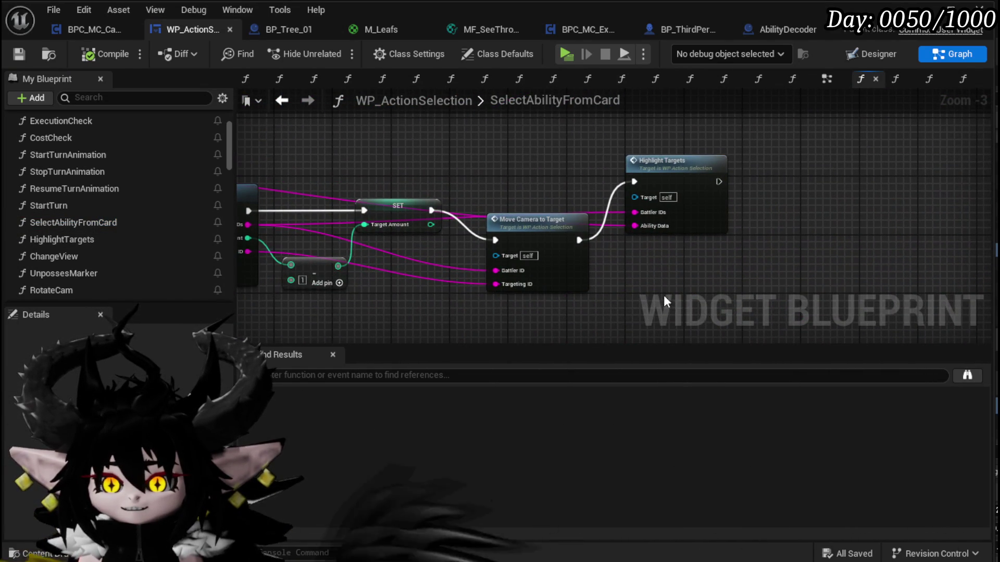
left_click_drag(712, 206, 981, 187)
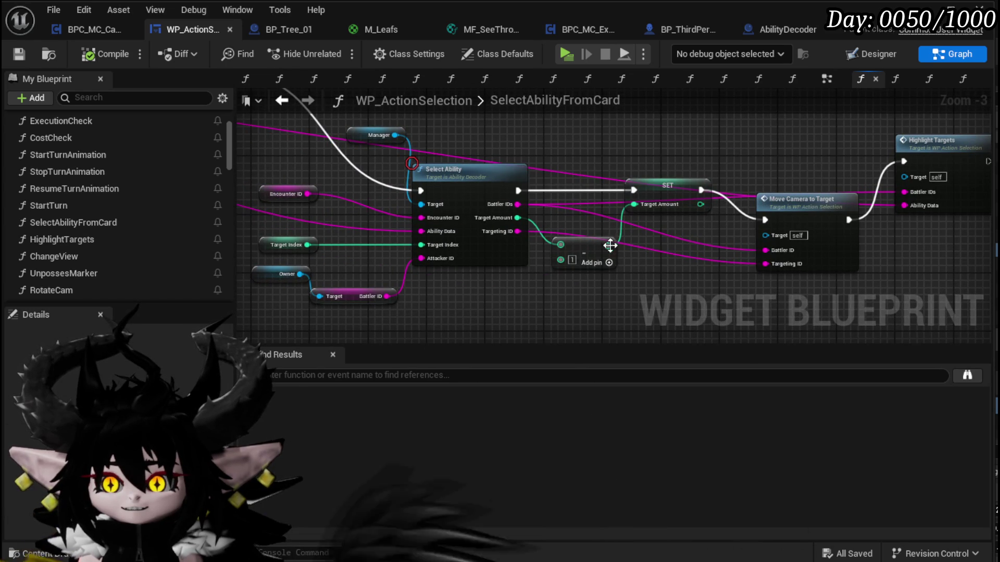
left_click_drag(583, 246, 667, 145)
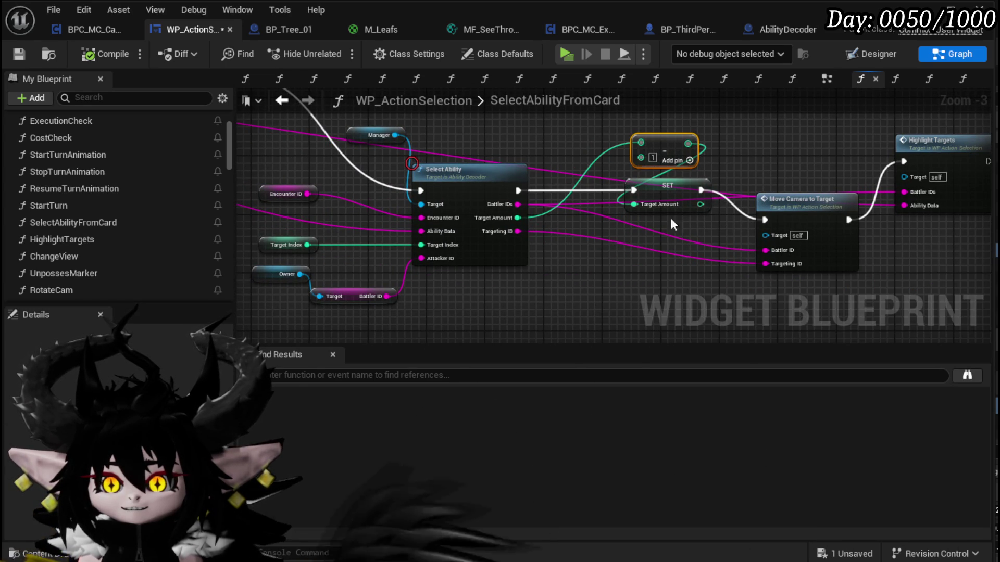
double_click(801, 205)
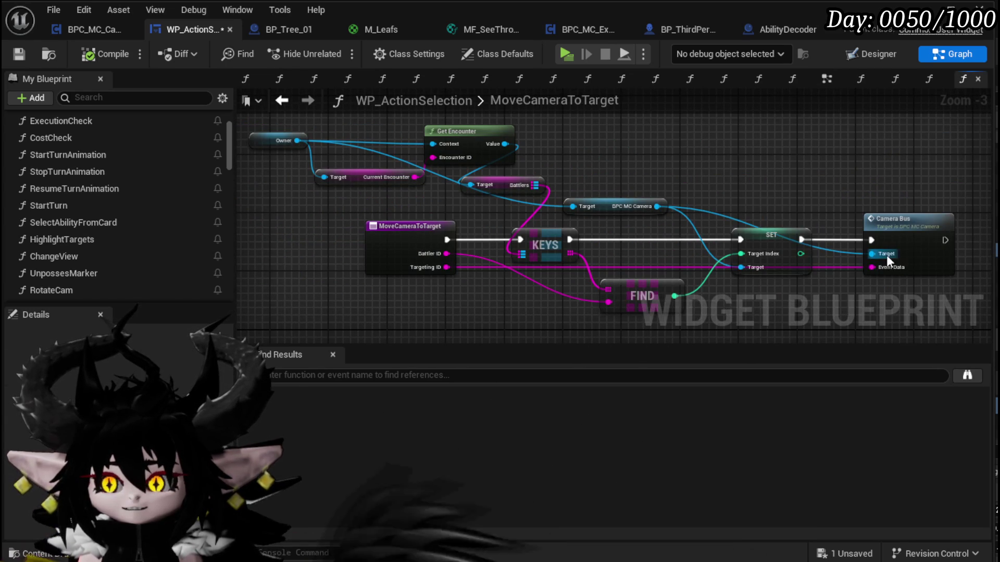
double_click(888, 232)
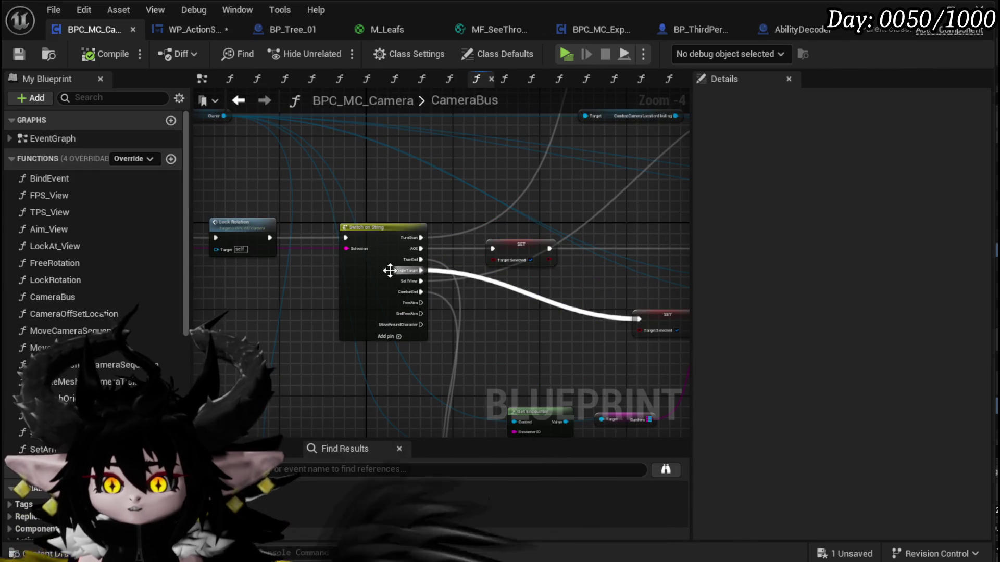
- Rename the Switch on String's SingleTarget case to Single
scroll(341, 275, "up", 4)
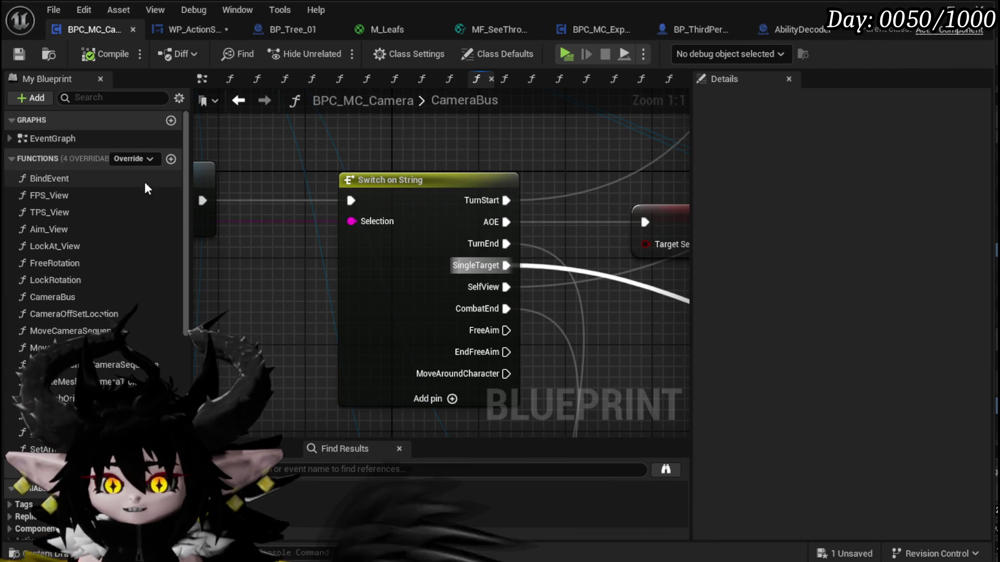
left_click_drag(284, 288, 175, 302)
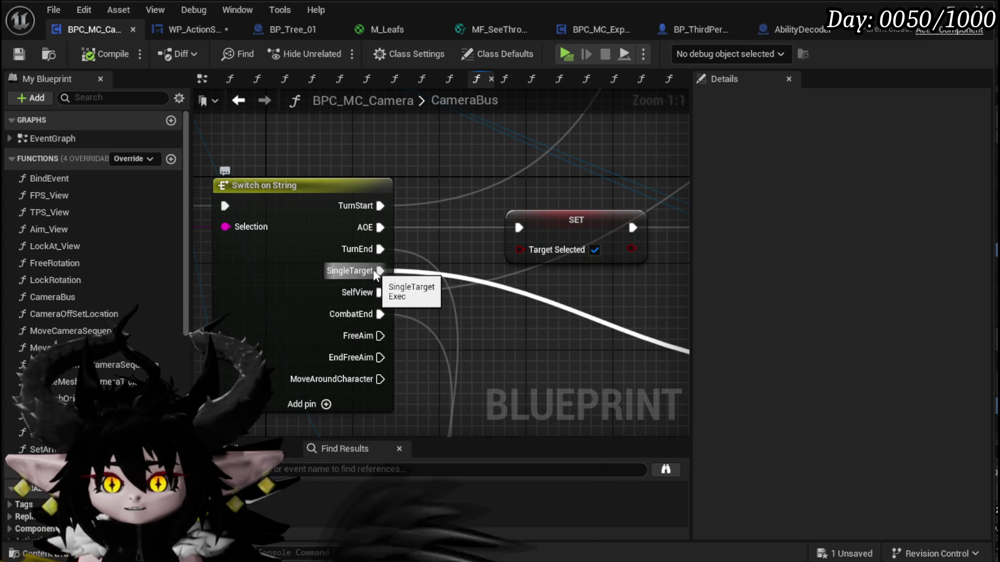
left_click(302, 270)
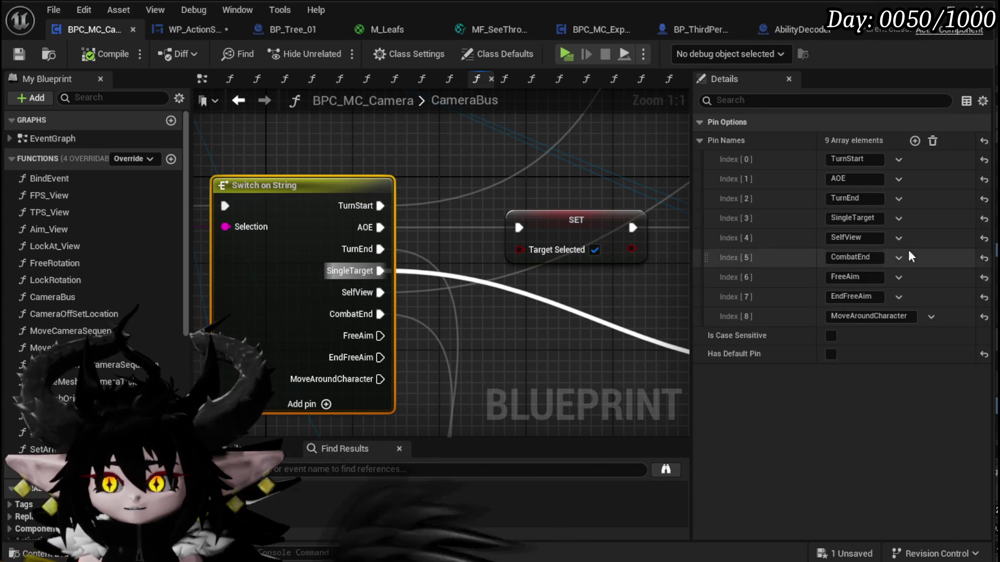
left_click(855, 218)
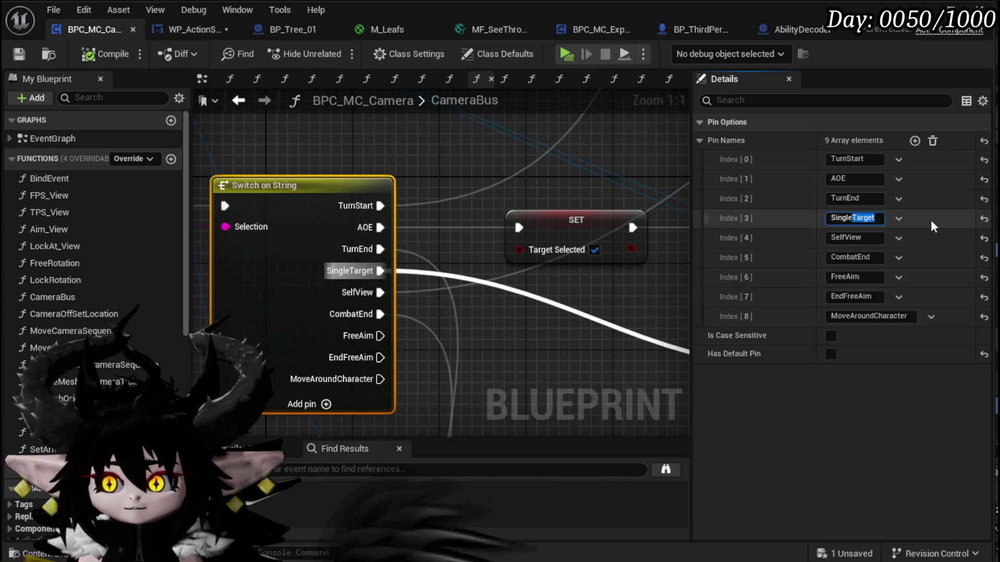
key("BackSpace")
key("BackSpace")
key("BackSpace")
key("Return")
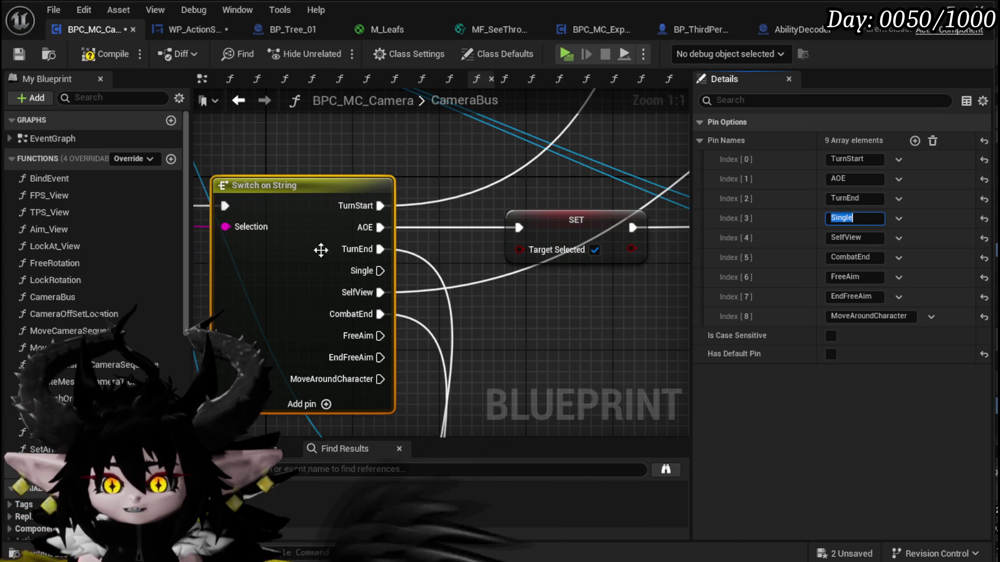
- Wire the Single case to the Target Selected SET and return to WP_ActionSelection
scroll(296, 234, "down", 3)
mouse_move(499, 265)
left_mouse_down()
mouse_move(314, 147)
mouse_move(349, 173)
left_mouse_up()
mouse_move(561, 242)
left_mouse_down()
mouse_move(245, 179)
mouse_move(272, 177)
left_mouse_up()
left_click(377, 237)
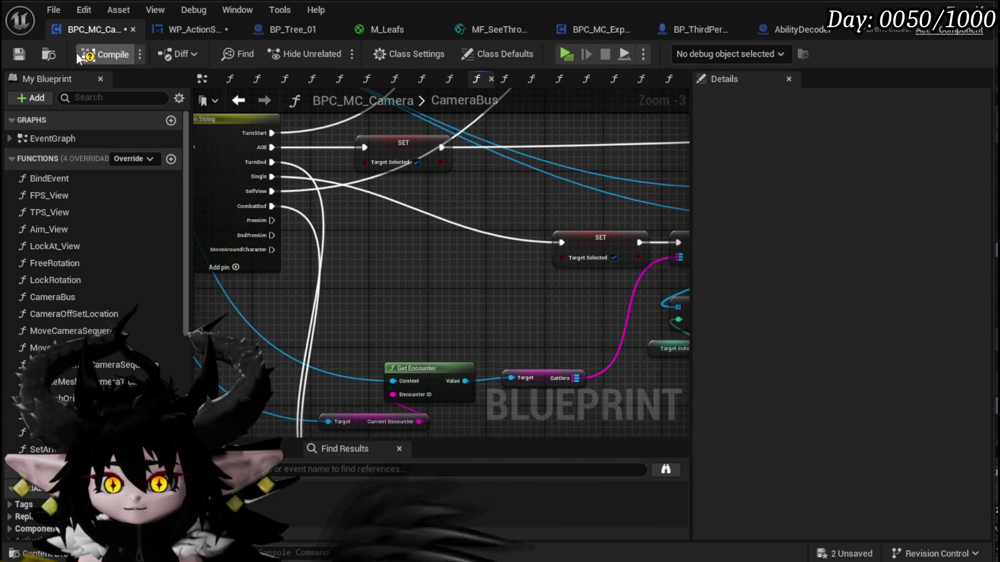
left_click(195, 28)
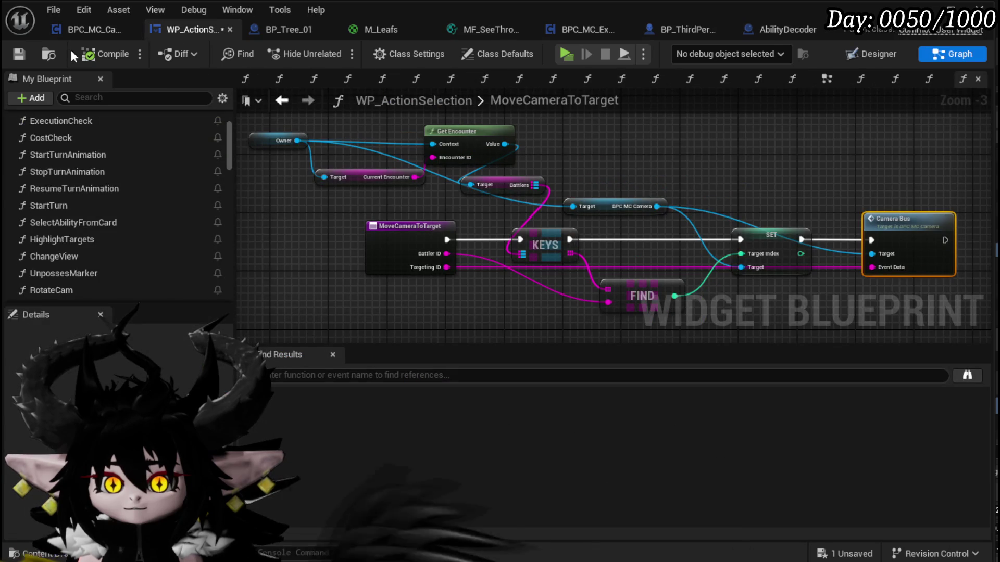
- Save WP_ActionSelection and start a play-test battle against the fire slime
left_click(29, 54)
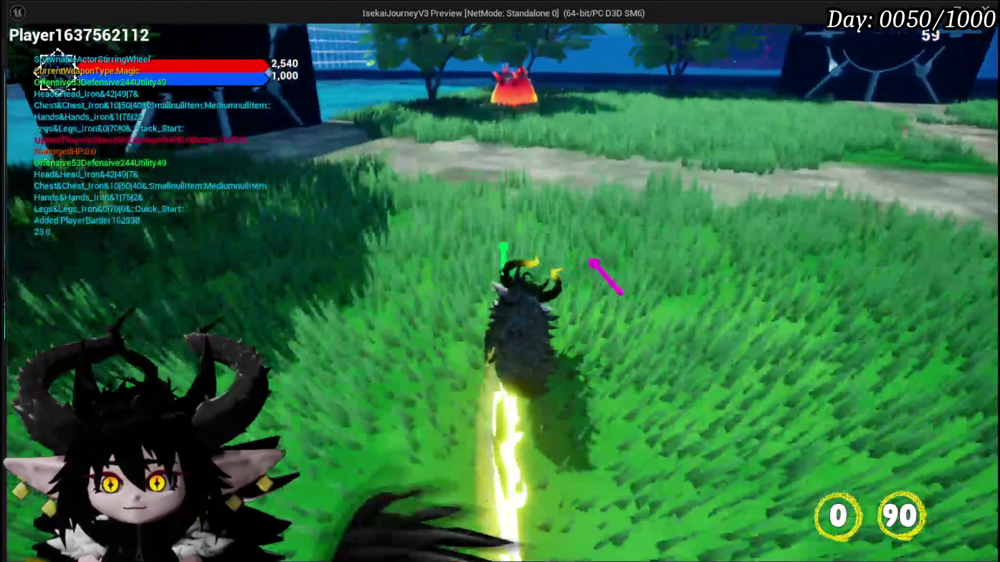
key("w")
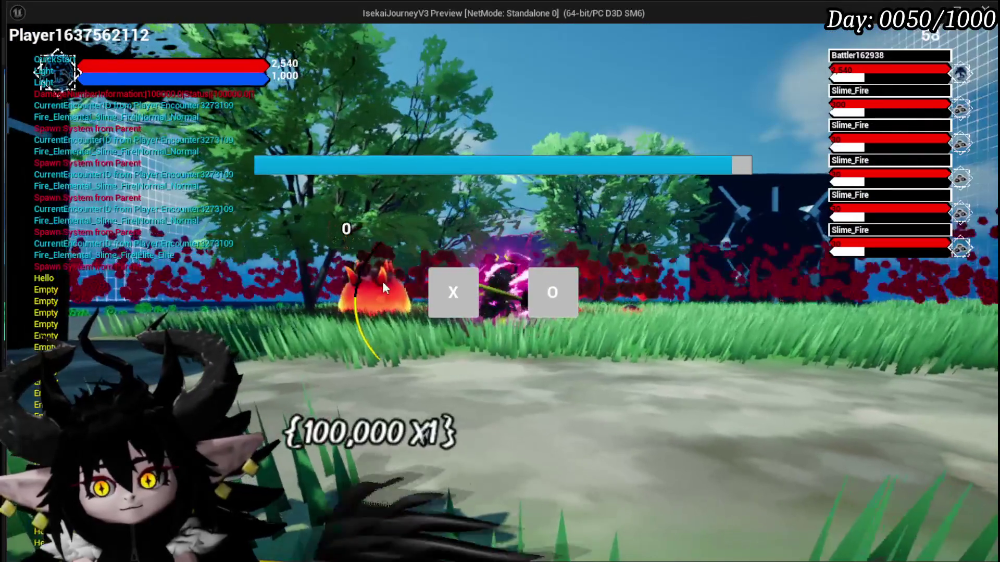
left_click(445, 288)
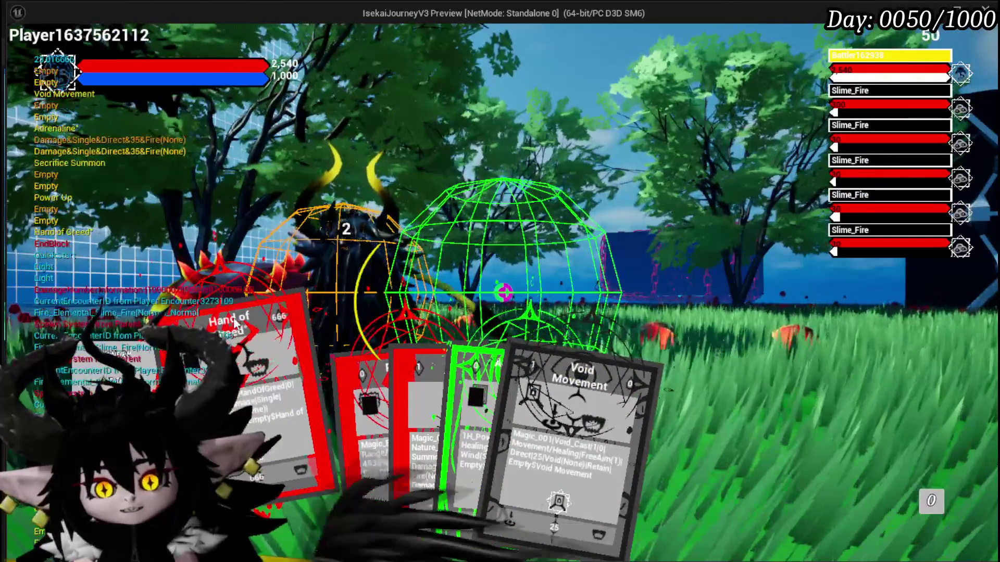
- Cast Hand of Greed on the slime, stop the play session, and save all assets
mouse_move(344, 521)
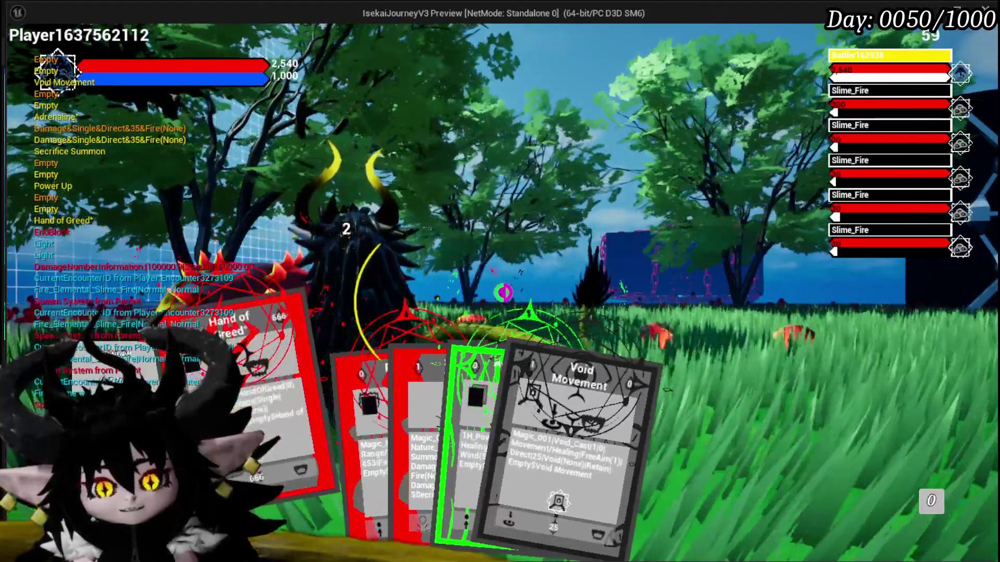
left_click(665, 338)
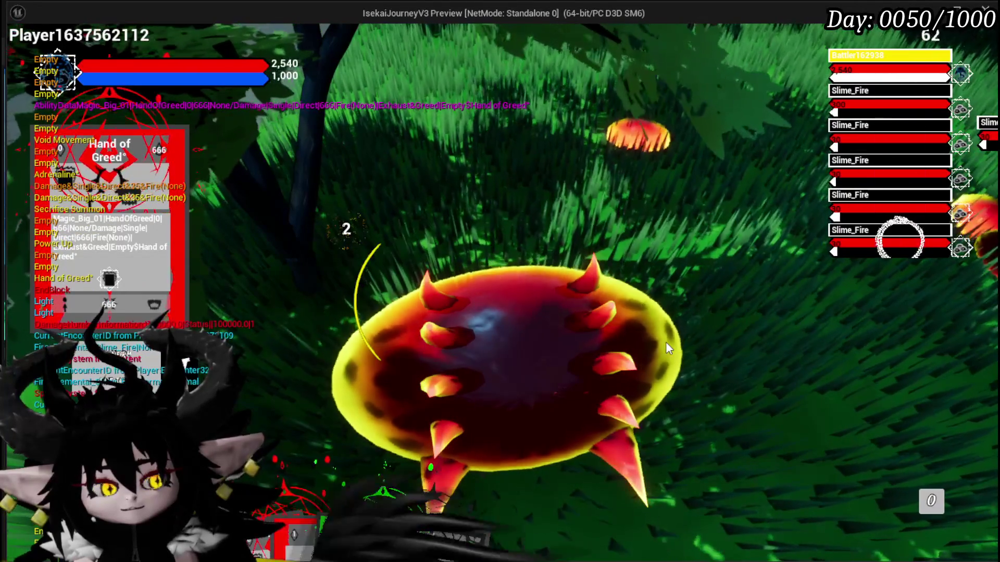
key("Escape")
key("ctrl+s")
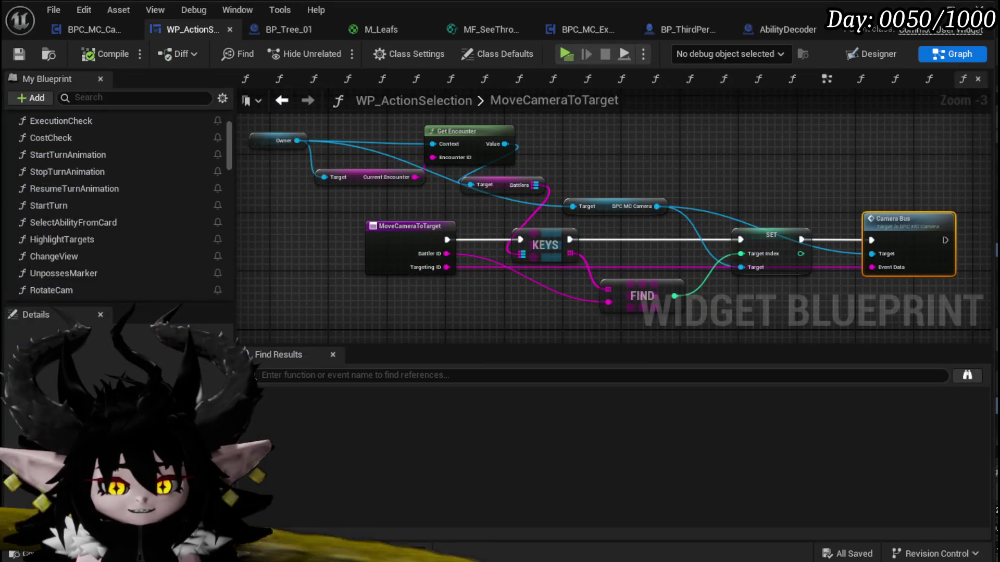
- Select the MoveCameraToTarget nodes, then shift CameraBus's Target Selected SET node left
left_click_drag(410, 297, 372, 272)
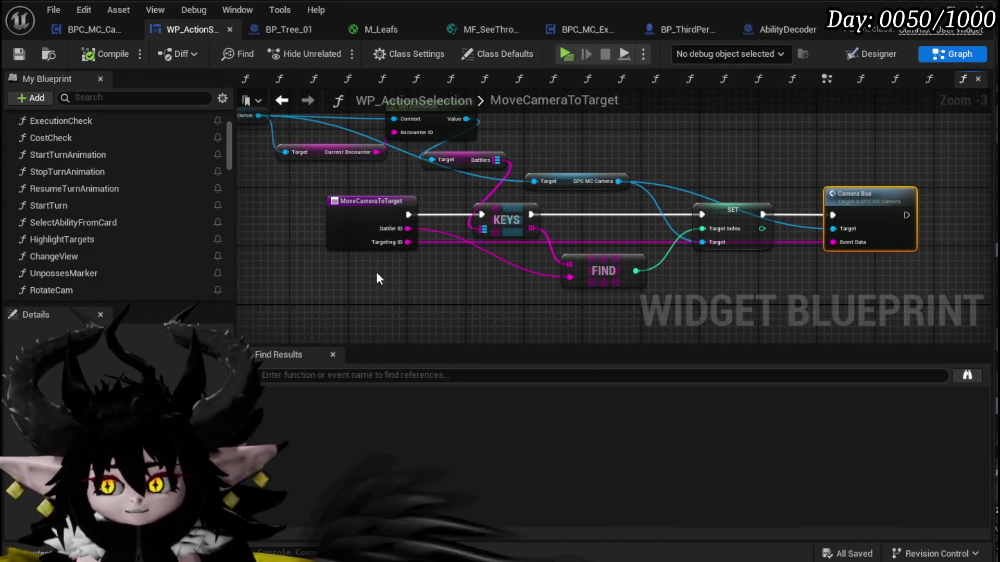
scroll(380, 260, "down", 2)
left_click_drag(345, 313, 731, 171)
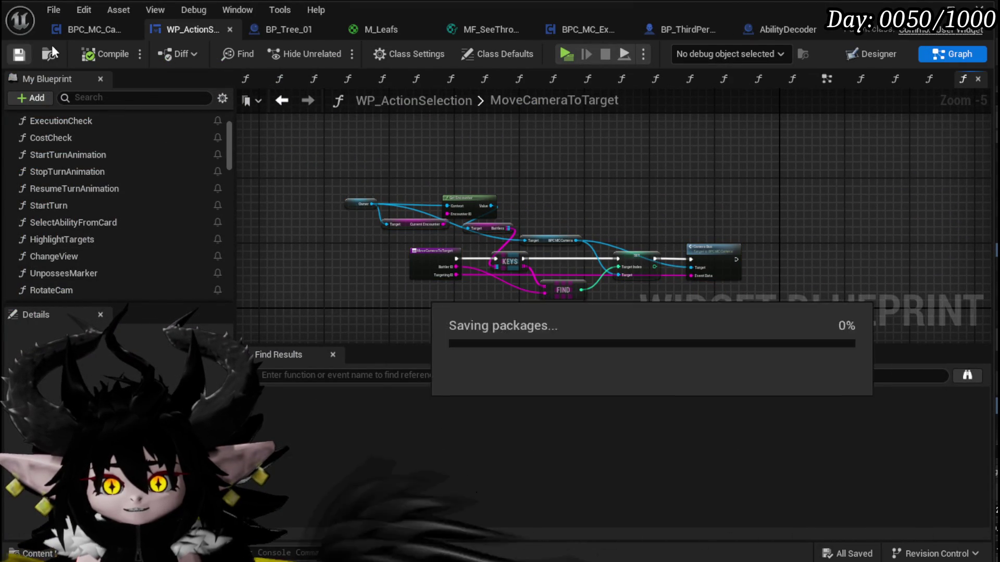
left_click(88, 30)
scroll(376, 238, "down", 2)
left_click_drag(376, 238, 245, 236)
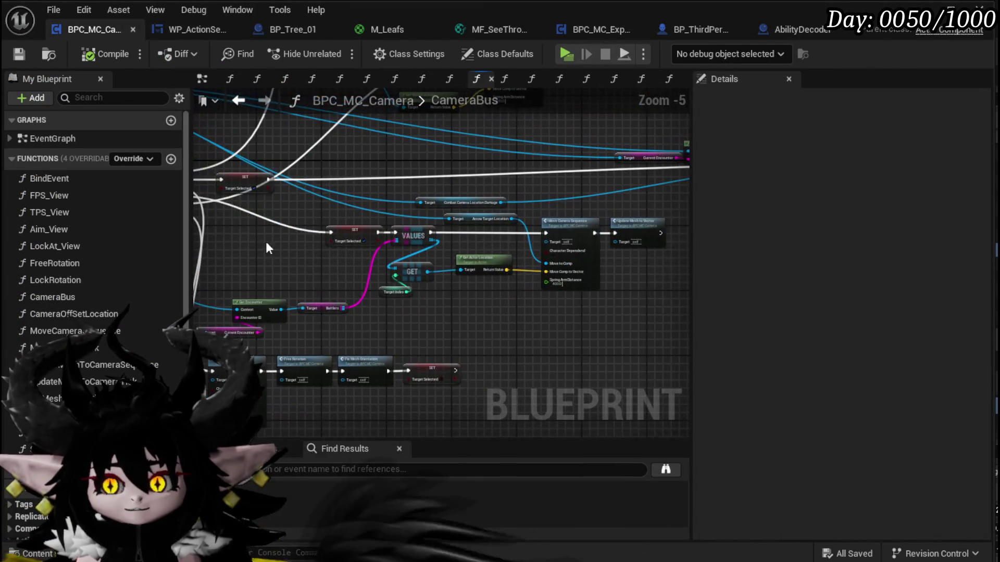
left_click_drag(356, 236, 354, 234)
key("Delete")
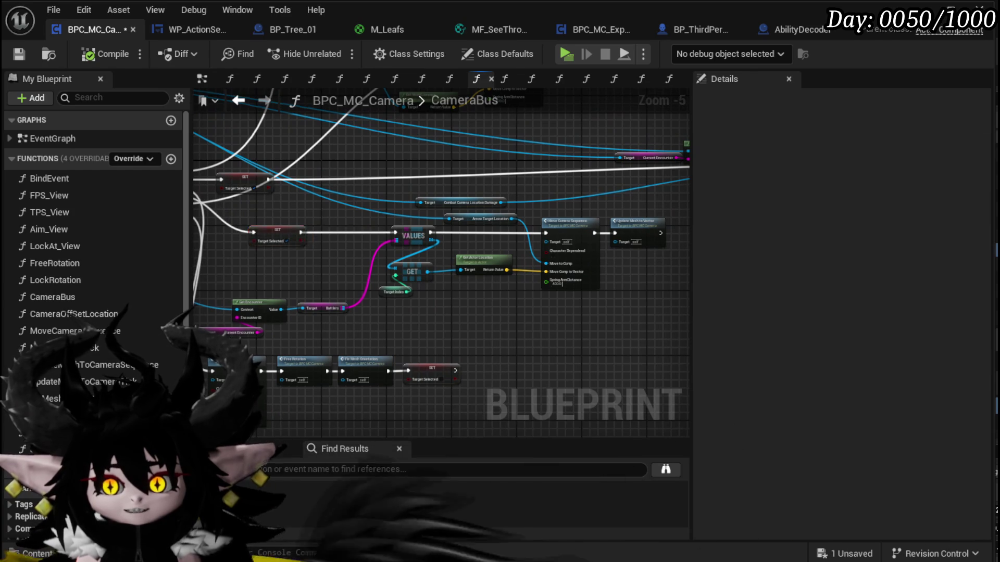
- Inspect Combat Camera Location Damage and the Get Encounter nodes, then return to WP_ActionSelection
scroll(364, 252, "up", 2)
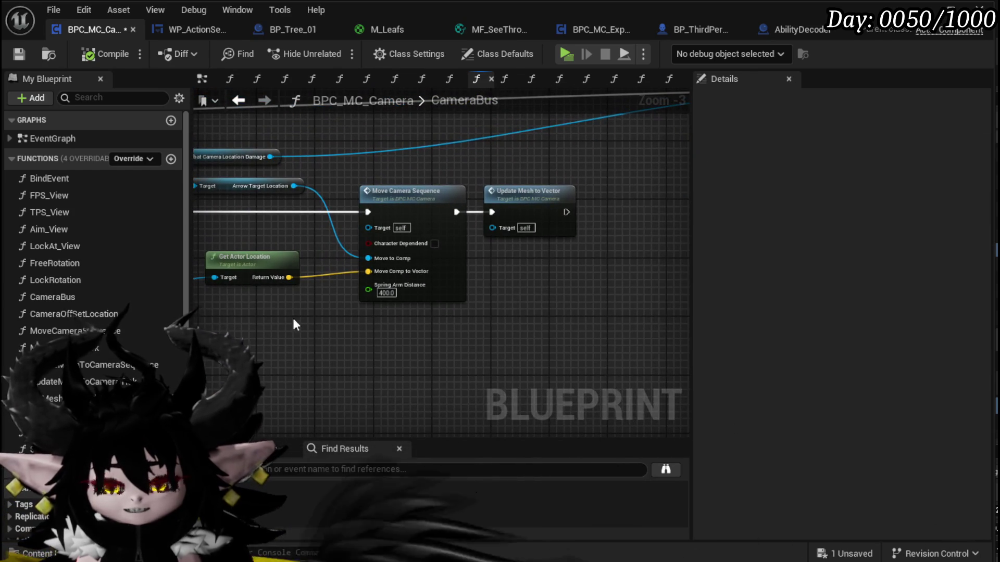
left_click_drag(243, 301, 268, 302)
mouse_move(276, 239)
left_mouse_down()
mouse_move(223, 254)
mouse_move(340, 224)
left_mouse_up()
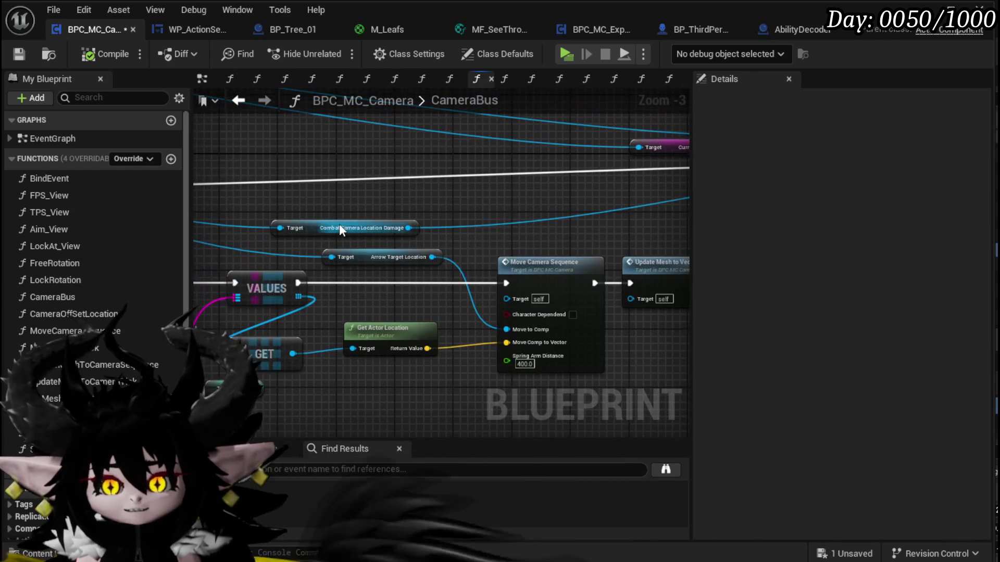
left_click(316, 229)
mouse_move(539, 202)
left_mouse_down()
mouse_move(369, 220)
mouse_move(488, 220)
left_mouse_up()
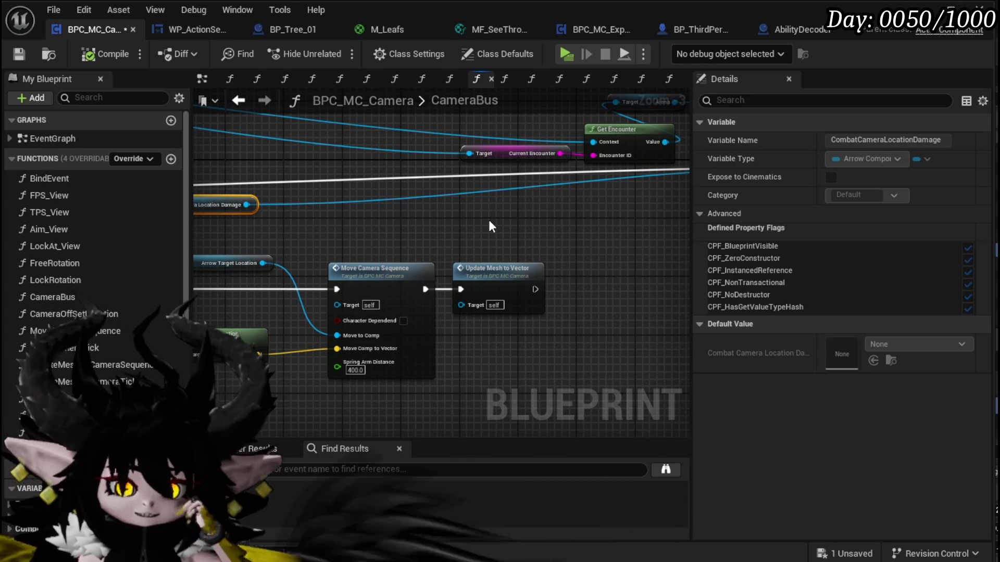
mouse_move(438, 217)
left_mouse_down()
mouse_move(599, 256)
mouse_move(479, 217)
mouse_move(338, 203)
mouse_move(615, 225)
left_mouse_up()
scroll(615, 225, "down", 2)
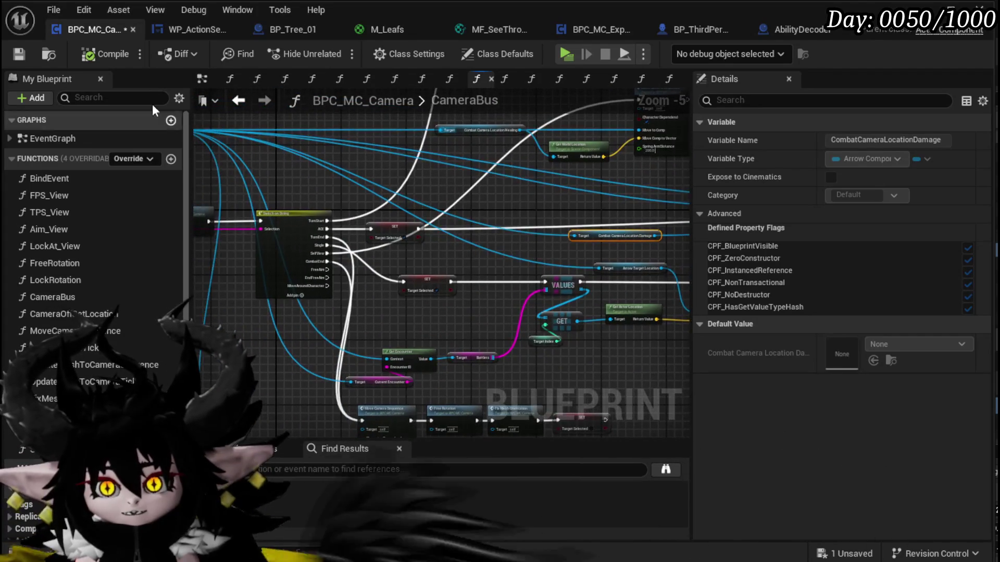
left_click(173, 30)
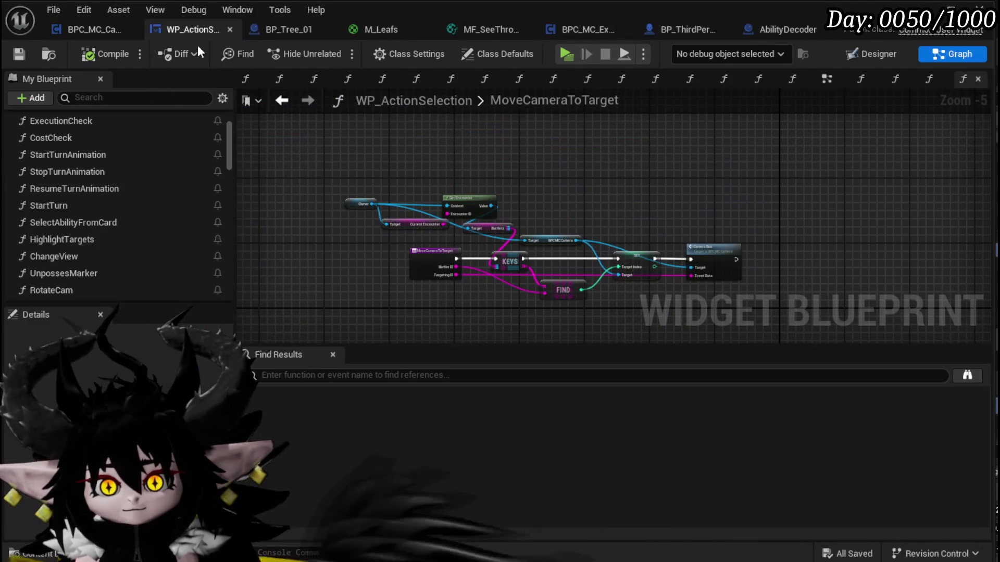
- Open SelectAbilityFromCard and locate the Move Camera to Target and Select Ability nodes
scroll(34, 208, "up", 3)
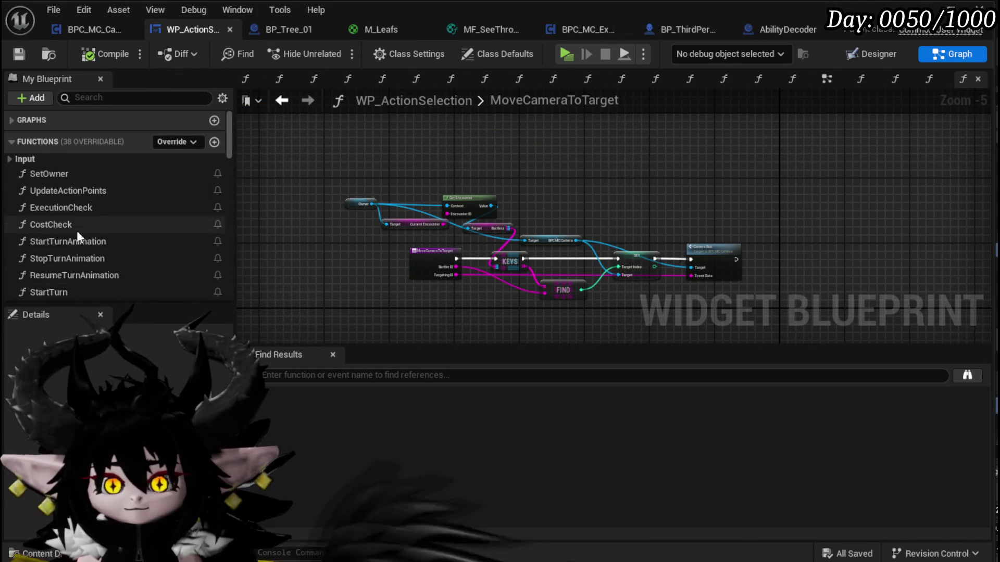
scroll(55, 232, "down", 2)
scroll(105, 232, "down", 3)
double_click(93, 201)
left_click_drag(773, 242, 379, 264)
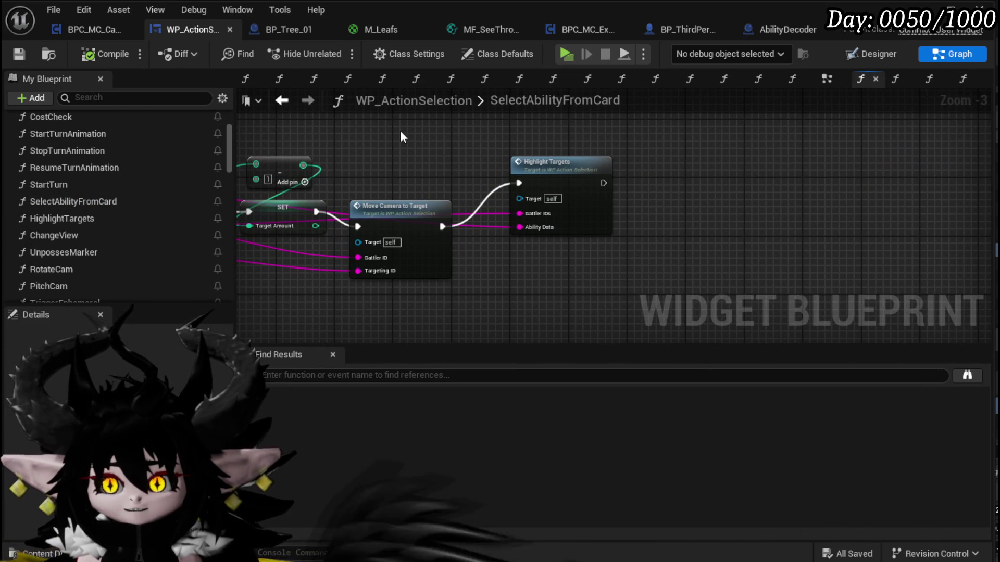
left_click_drag(363, 134, 734, 113)
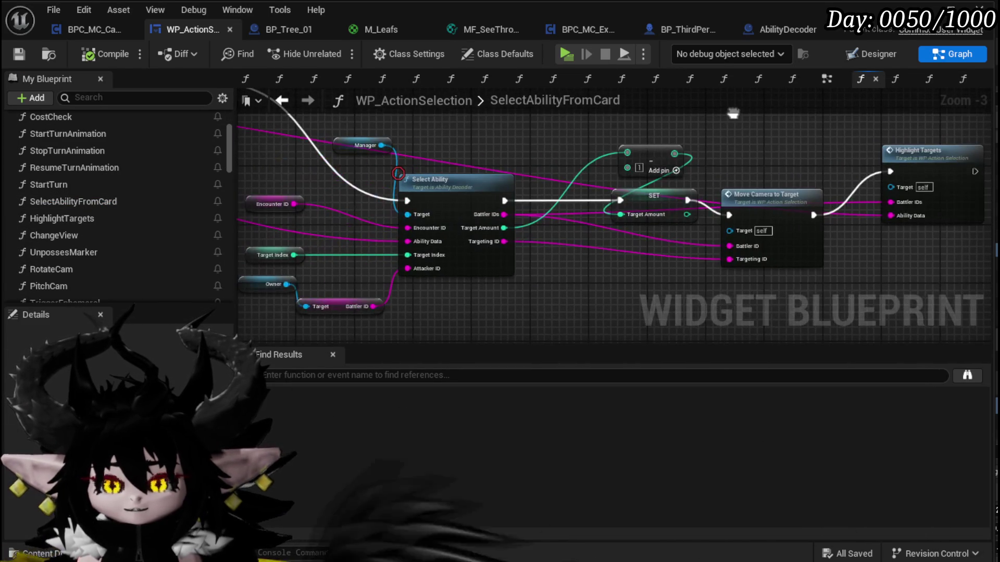
- In the EventGraph, connect Select Ability's Targeting ID to Move Camera to Target
left_click(827, 79)
scroll(744, 123, "down", 5)
scroll(531, 189, "up", 4)
left_click_drag(542, 244, 354, 267)
scroll(751, 142, "down", 2)
left_click_drag(786, 154, 786, 154)
scroll(864, 192, "down", 1)
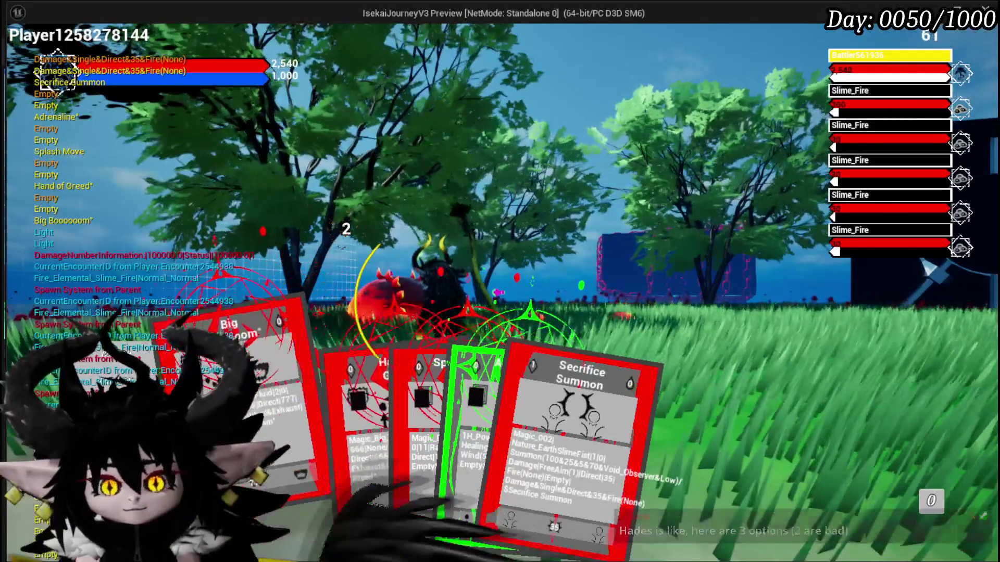
- Play the Hand of Greed card at a Slime_Fire enemy
left_click(327, 447)
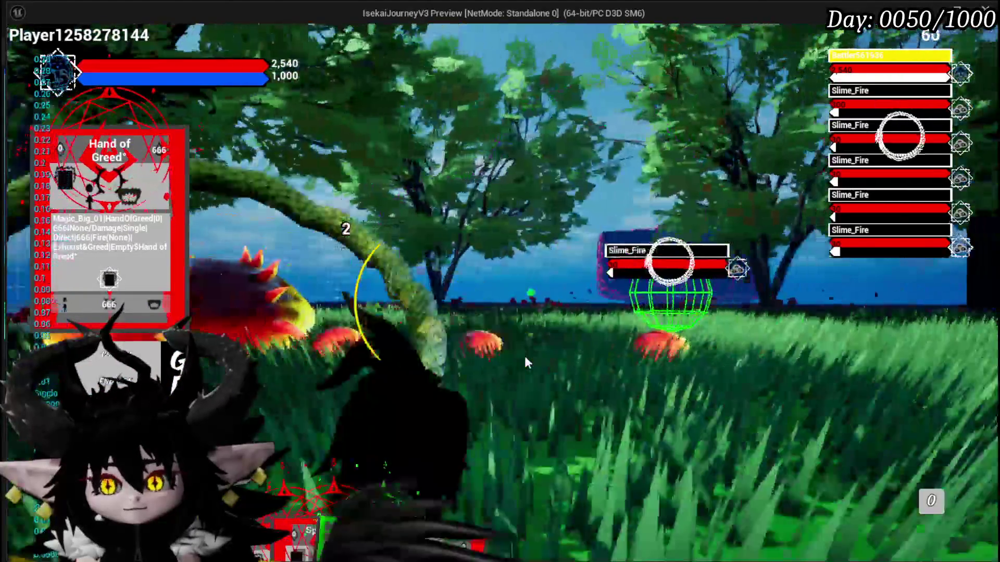